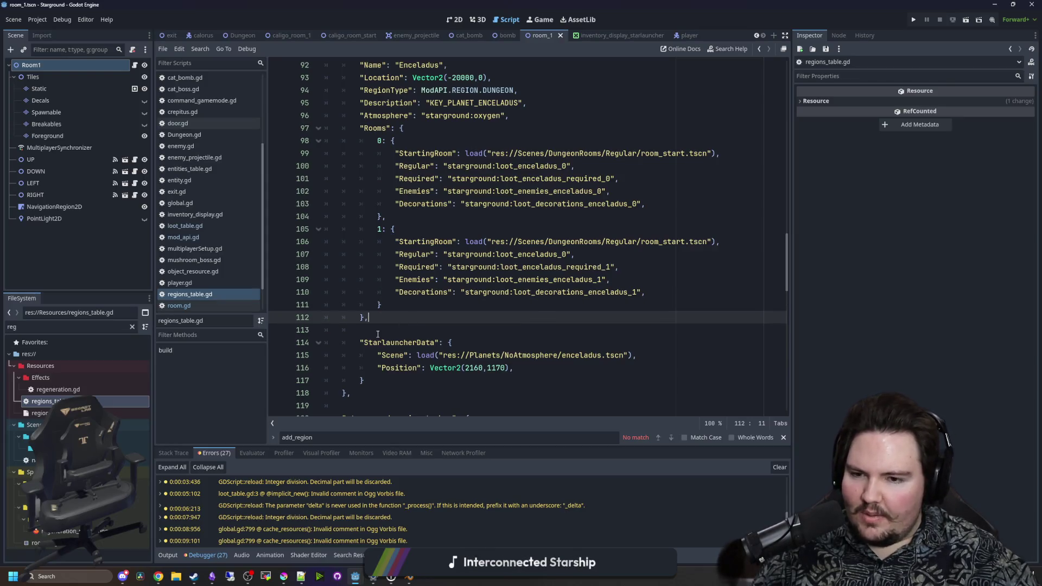
Place the caret on lines 110–113 of regions_table.gd
{"action": "left_click", "coordinate": [413, 292]}
{"action": "left_click", "coordinate": [384, 325]}
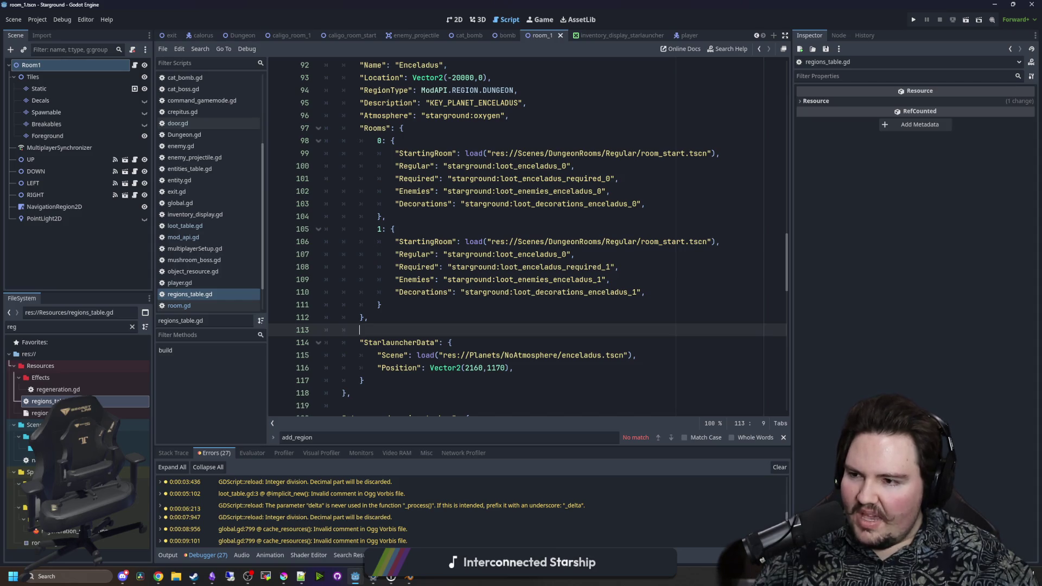
{"action": "left_click", "coordinate": [435, 317]}
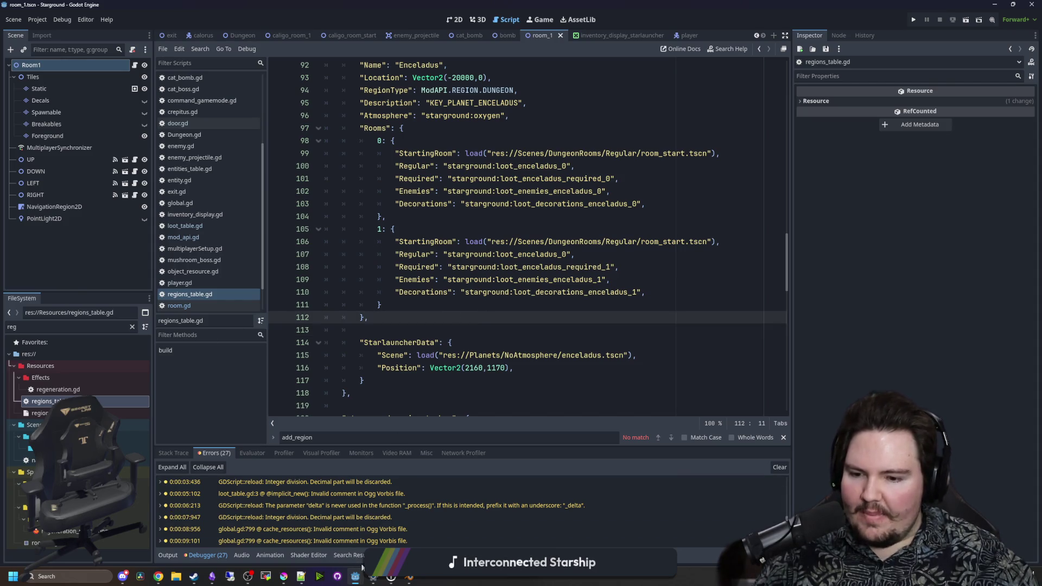
Switch to world.gd and inspect the mapCoords declaration and its use on lines 238–250
{"action": "mouse_move", "coordinate": [355, 577]}
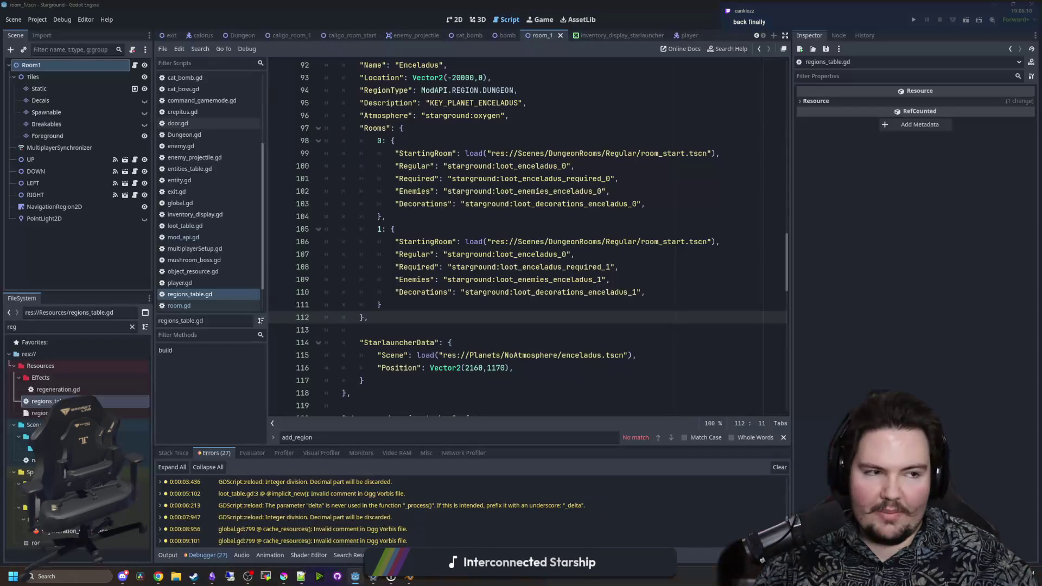
{"action": "key", "text": "alt+Tab"}
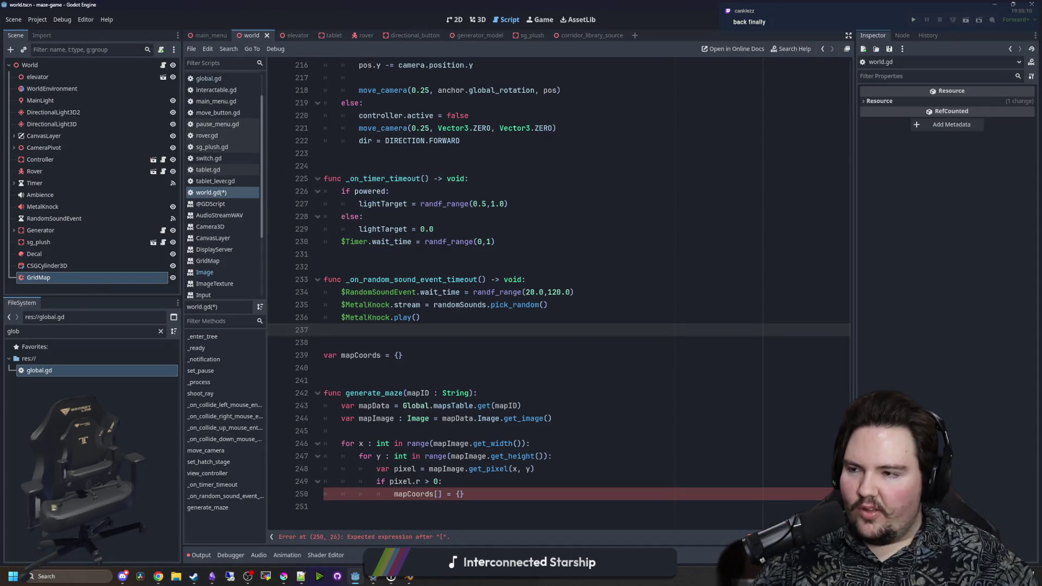
{"action": "left_click", "coordinate": [456, 346]}
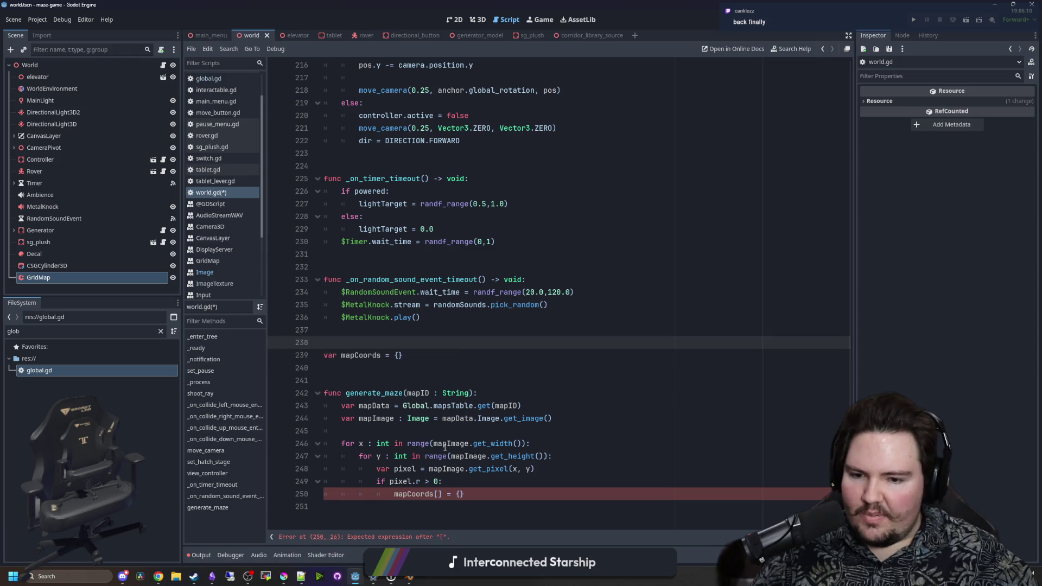
{"action": "left_click", "coordinate": [439, 494]}
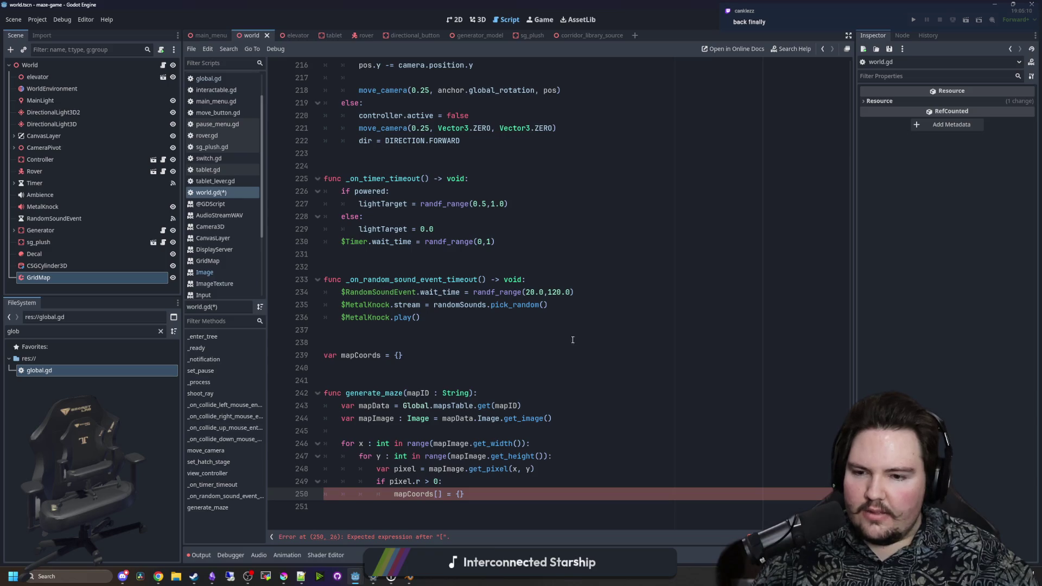
{"action": "left_click", "coordinate": [359, 356]}
{"action": "scroll", "coordinate": [396, 393], "scroll_direction": "up", "scroll_amount": 10}
{"action": "scroll", "coordinate": [396, 393], "scroll_direction": "down", "scroll_amount": 10}
Check lines 225–243 of world.gd's generate_maze, ending on empty line 240
{"action": "left_click", "coordinate": [403, 419]}
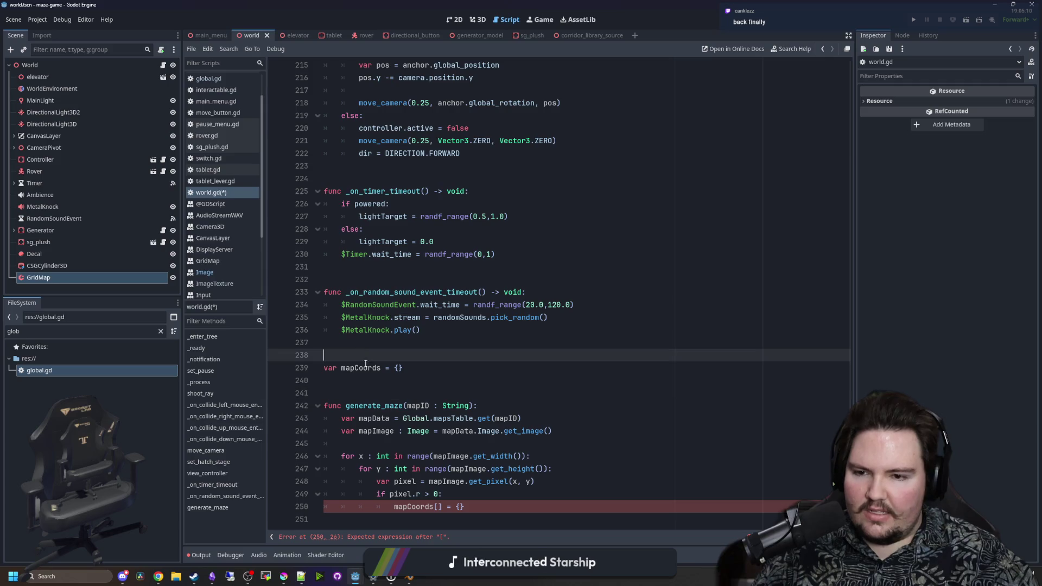
{"action": "left_click", "coordinate": [440, 342]}
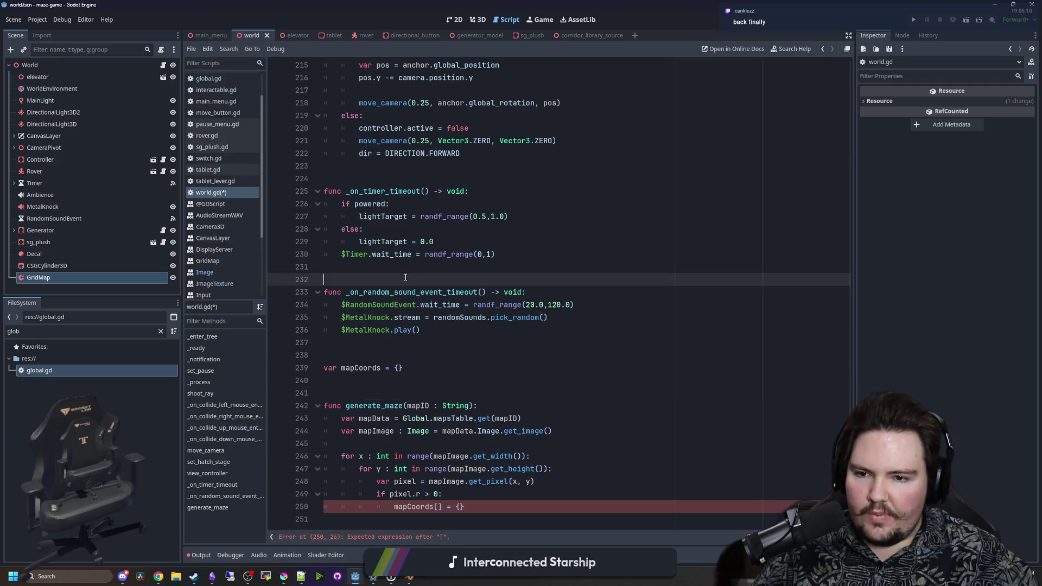
{"action": "left_click", "coordinate": [524, 292]}
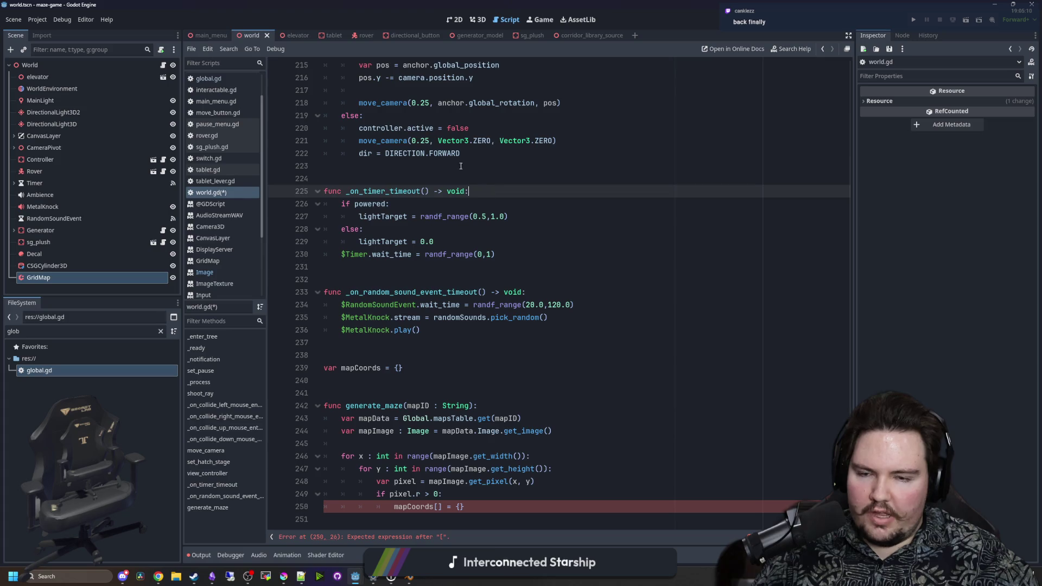
{"action": "left_click", "coordinate": [487, 193]}
{"action": "left_click", "coordinate": [549, 294]}
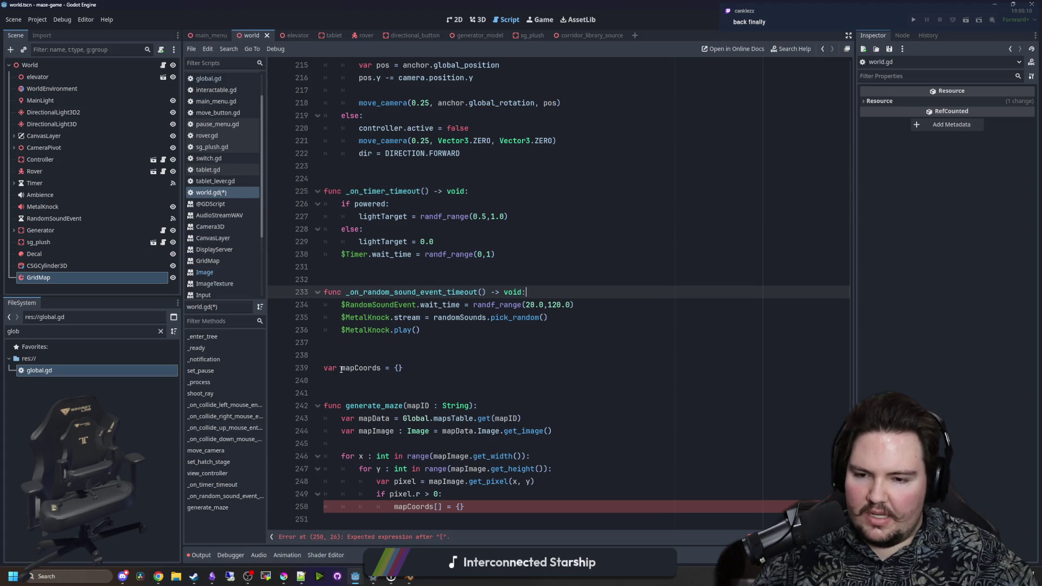
{"action": "left_click", "coordinate": [384, 386]}
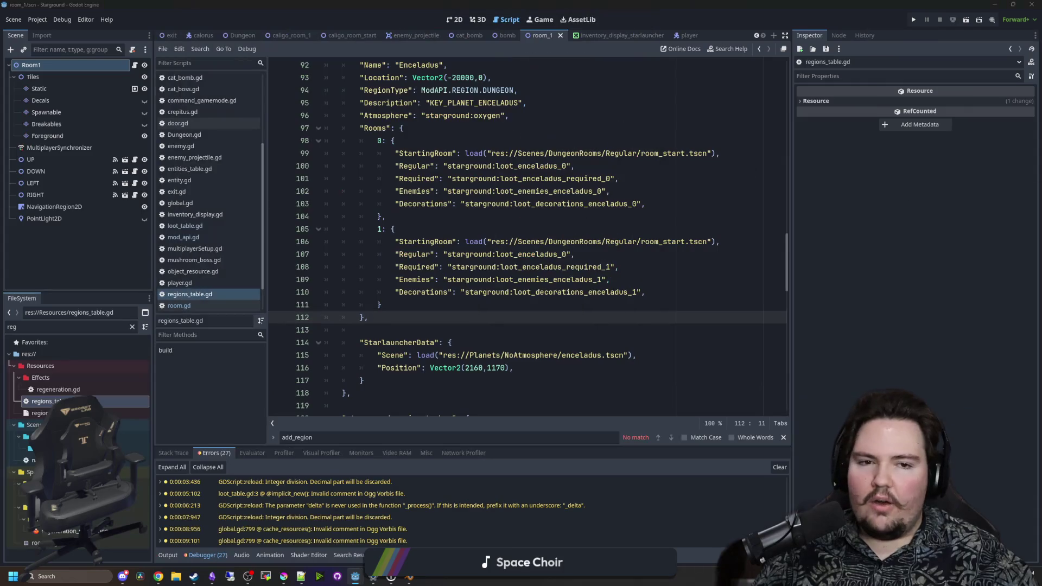
Load the Starground Steam store page in a new, maximized browser window
{"action": "left_click", "coordinate": [467, 247]}
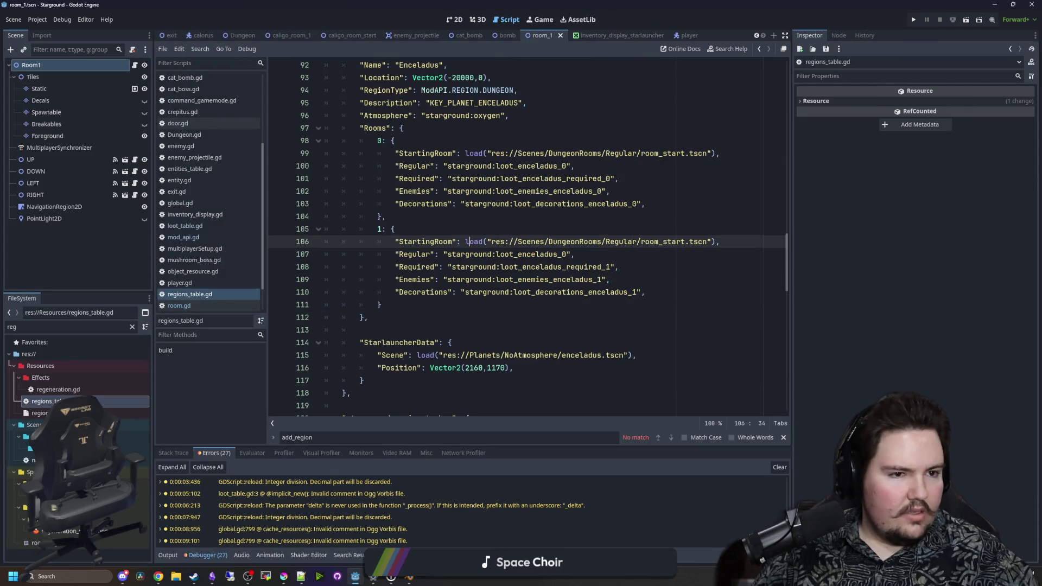
{"action": "type", "text": "https://store.steampowered.com/app/2793380/Starground/"}
{"action": "key", "text": "Return"}
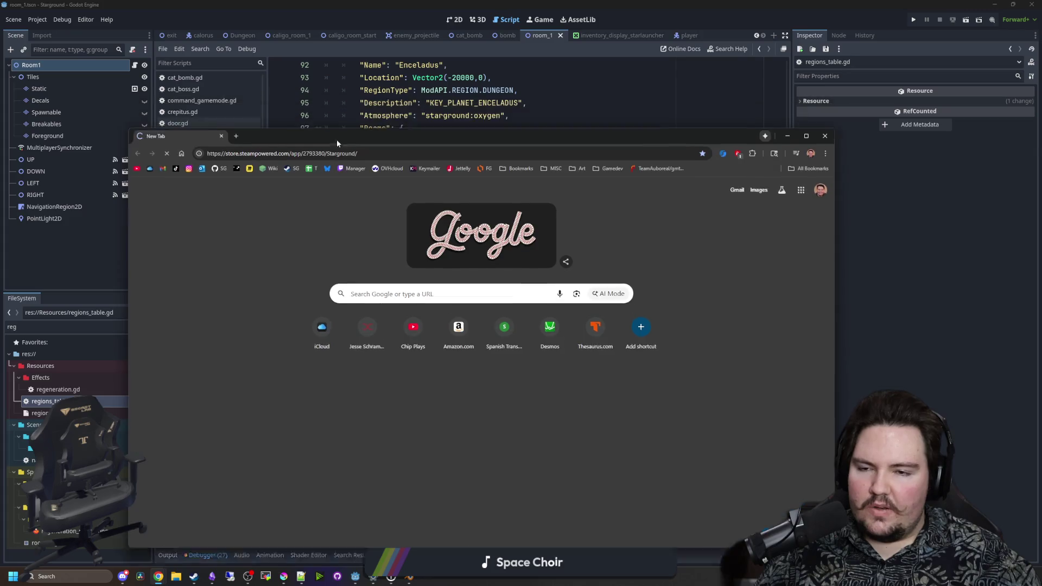
{"action": "double_click", "coordinate": [337, 139]}
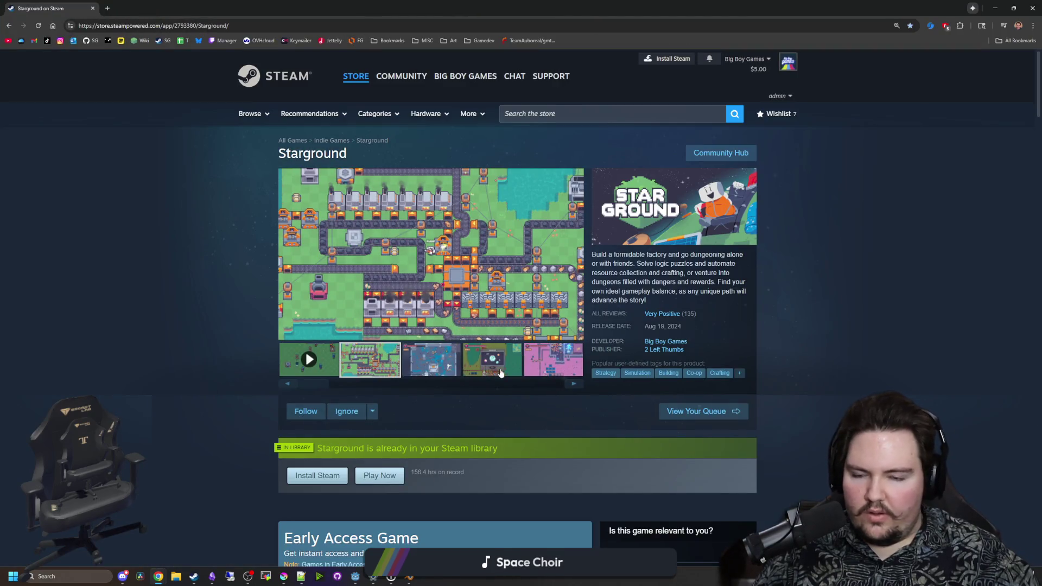
View the main screenshot full-size and advance to the last one, the mods menu
{"action": "left_click", "coordinate": [494, 312]}
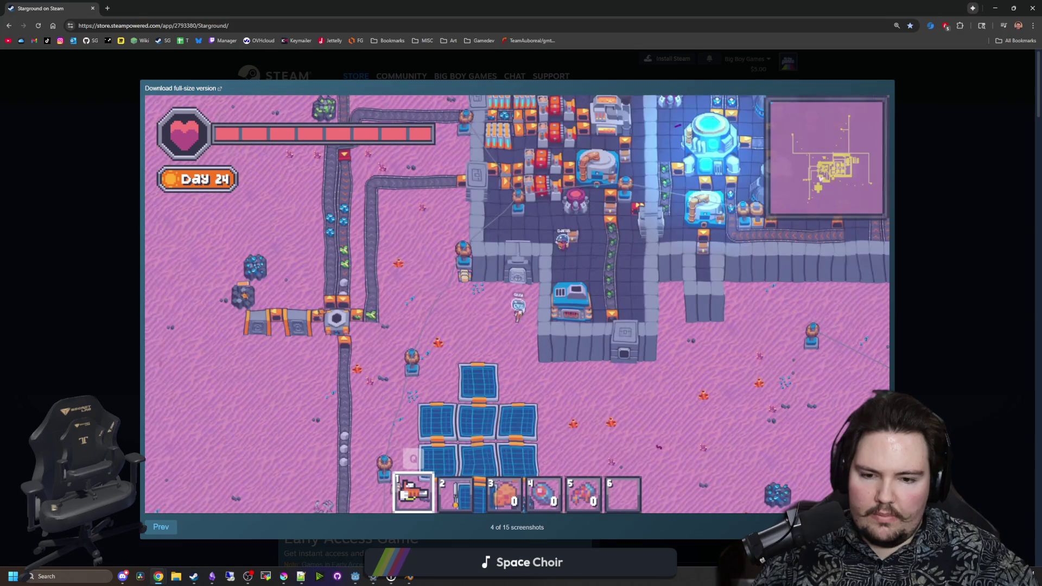
{"action": "key", "text": "Right"}
{"action": "key", "text": "Right"}
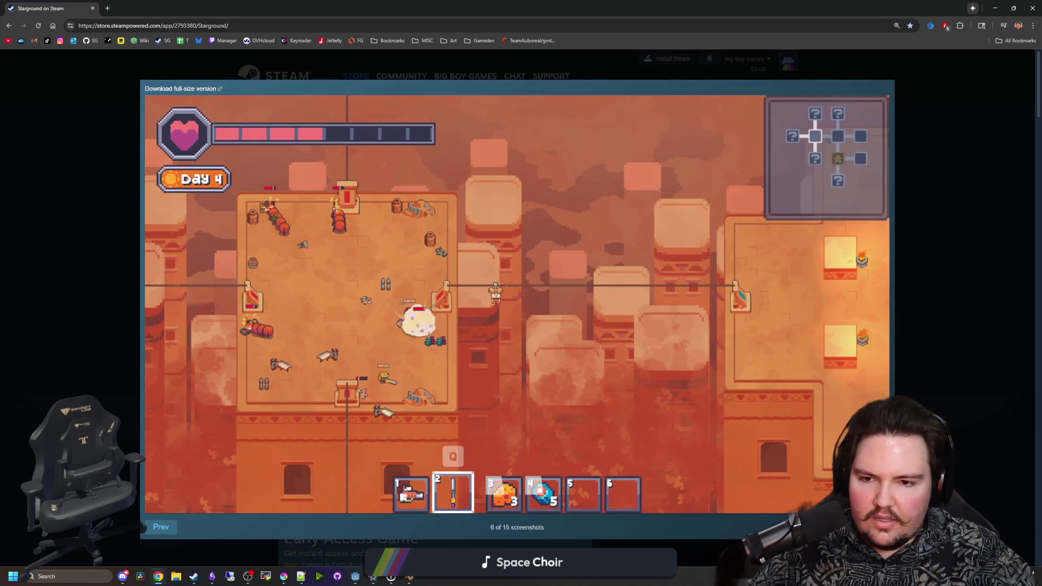
{"action": "key", "text": "Right"}
{"action": "key", "text": "Right"}
{"action": "key", "text": "Right"}
{"action": "key", "text": "Right"}
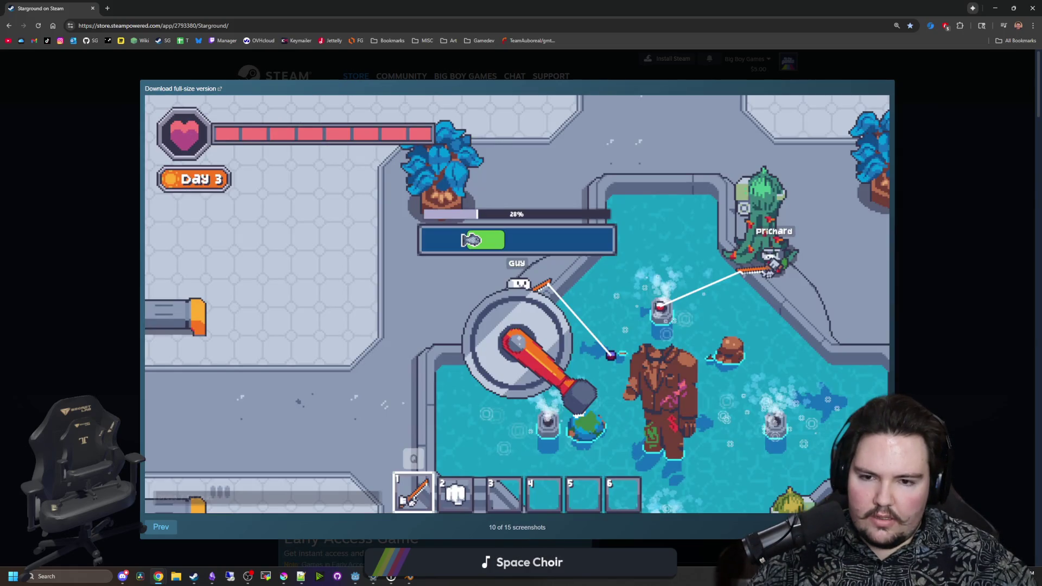
{"action": "key", "text": "Right"}
{"action": "key", "text": "Right"}
{"action": "key", "text": "Right"}
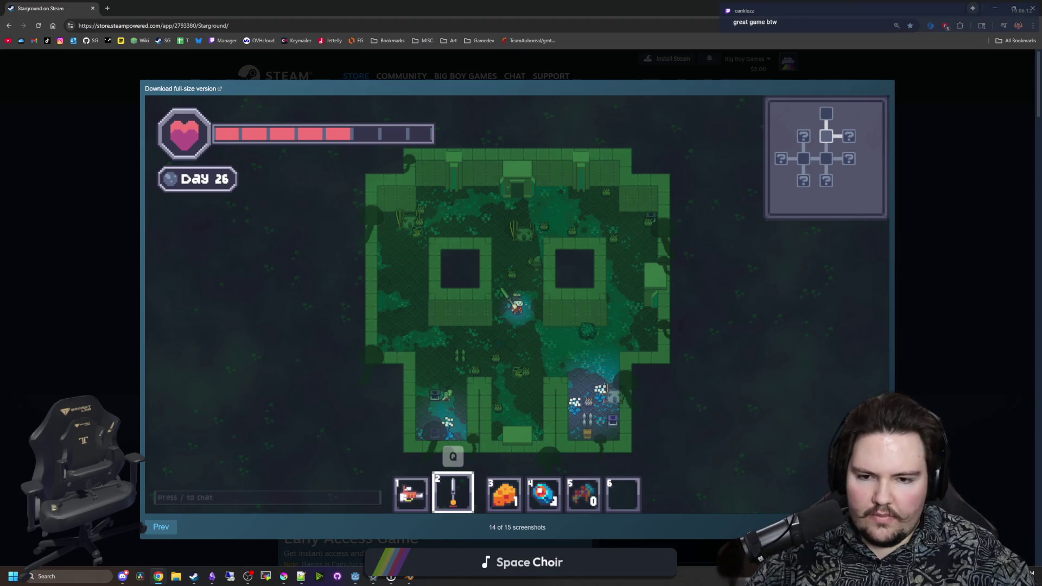
{"action": "key", "text": "Right"}
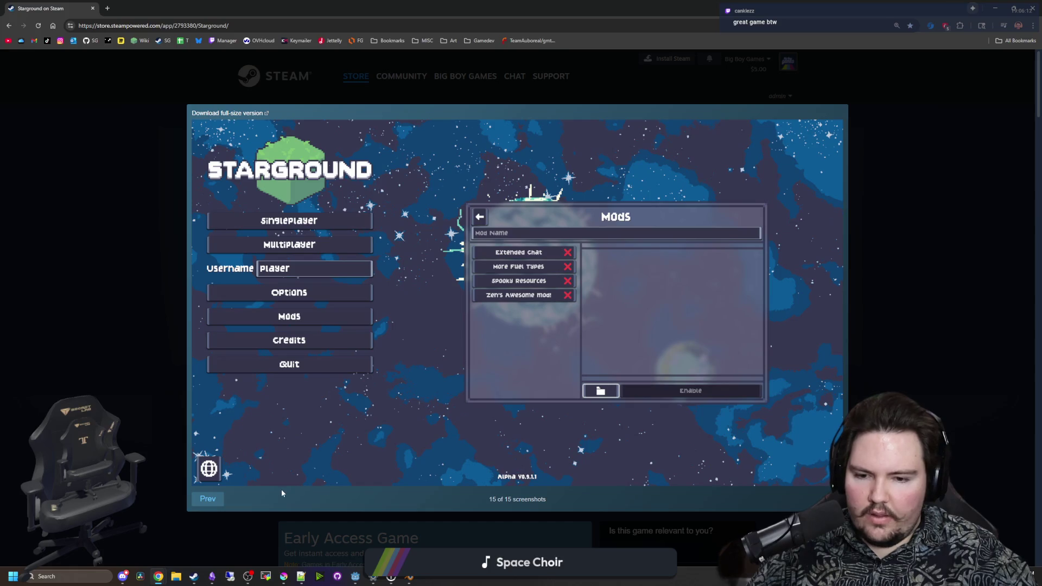
Step back to screenshot 12 of 15, then forward again to the last screenshot
{"action": "left_click", "coordinate": [208, 499]}
{"action": "left_click", "coordinate": [166, 525]}
{"action": "left_click", "coordinate": [173, 522]}
{"action": "left_click", "coordinate": [488, 488]}
{"action": "left_click", "coordinate": [451, 472]}
{"action": "left_click", "coordinate": [445, 475]}
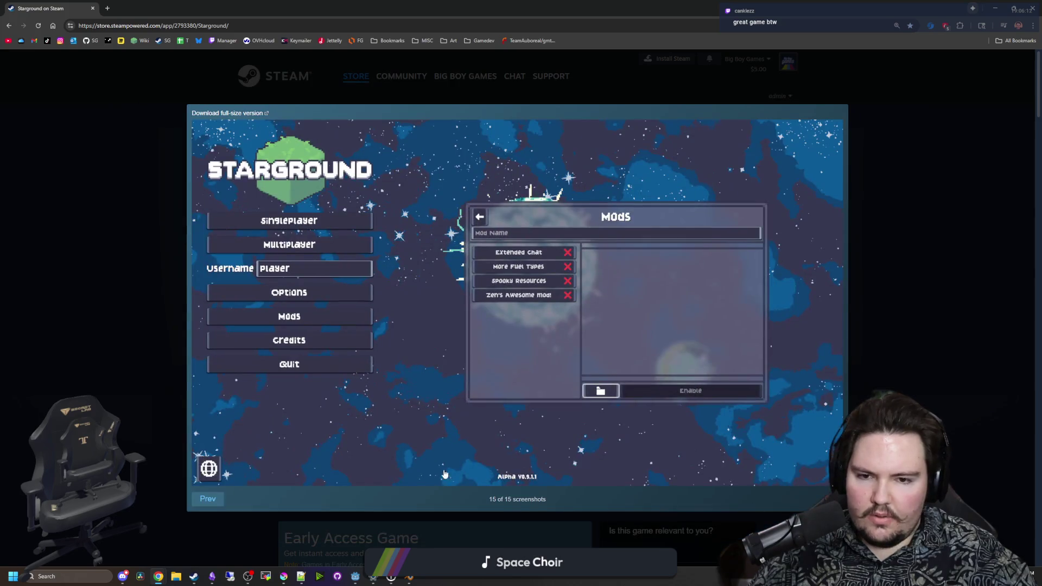
Revisit earlier screenshots down to the factory one, close the viewer, and shrink the browser window
{"action": "left_click", "coordinate": [208, 499]}
{"action": "key", "text": "Right"}
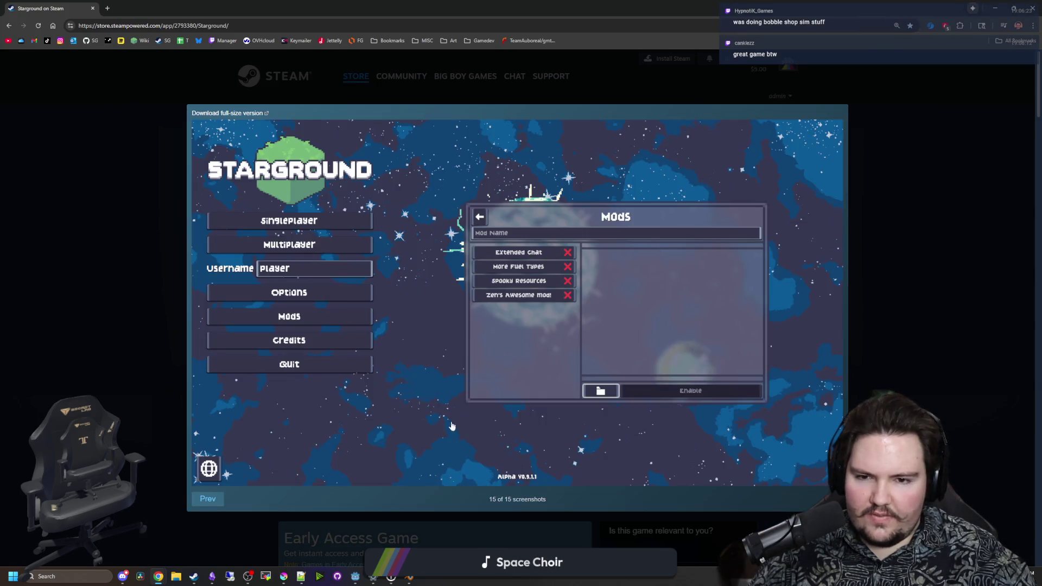
{"action": "left_click", "coordinate": [209, 499]}
{"action": "key", "text": "Right"}
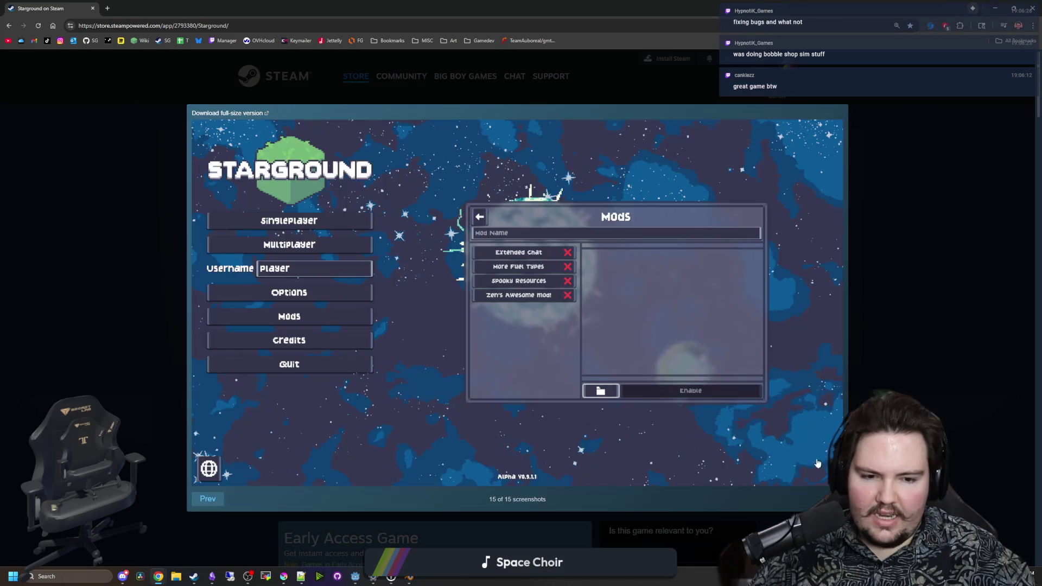
{"action": "left_click", "coordinate": [206, 501]}
{"action": "left_click", "coordinate": [166, 527]}
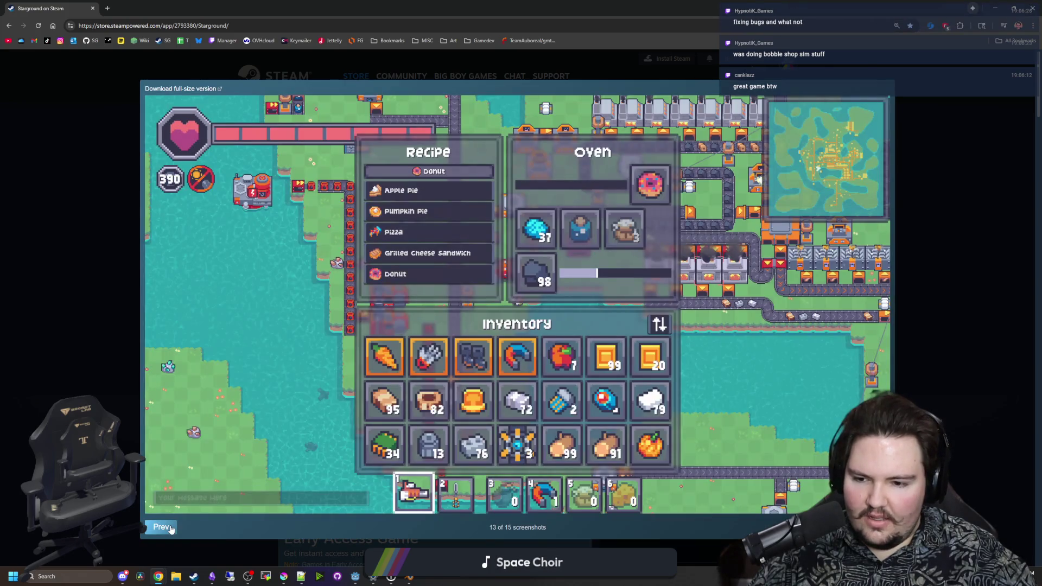
{"action": "left_click", "coordinate": [168, 527]}
{"action": "left_click", "coordinate": [170, 528]}
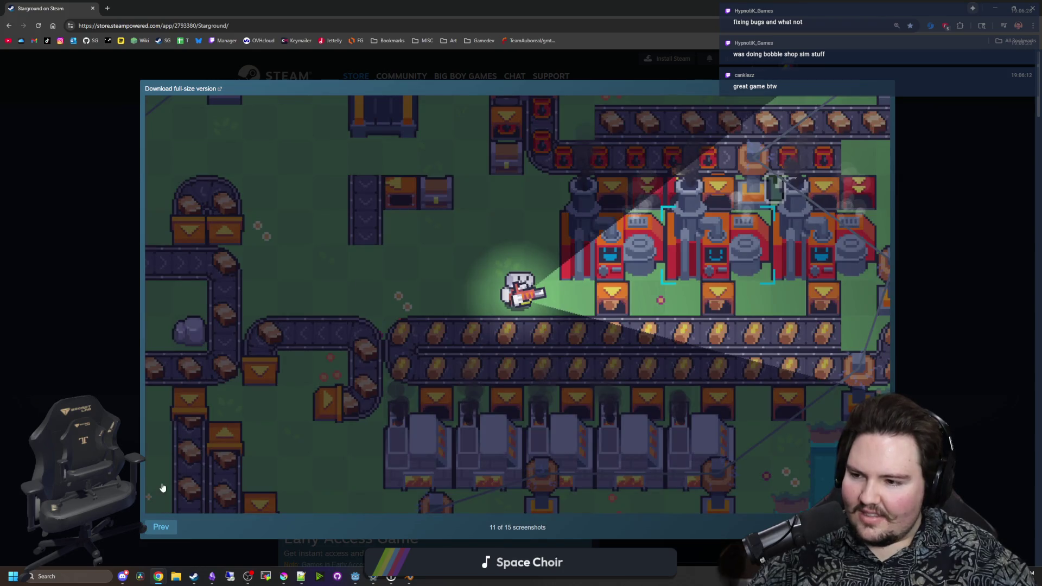
{"action": "left_click", "coordinate": [106, 286]}
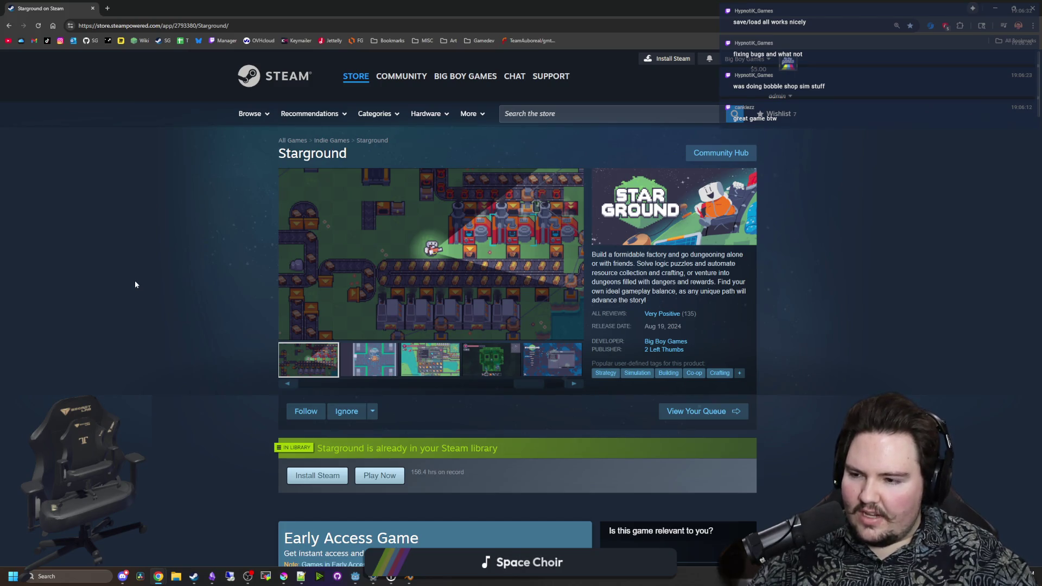
{"action": "left_click_drag", "start_coordinate": [360, 8], "coordinate": [560, 284]}
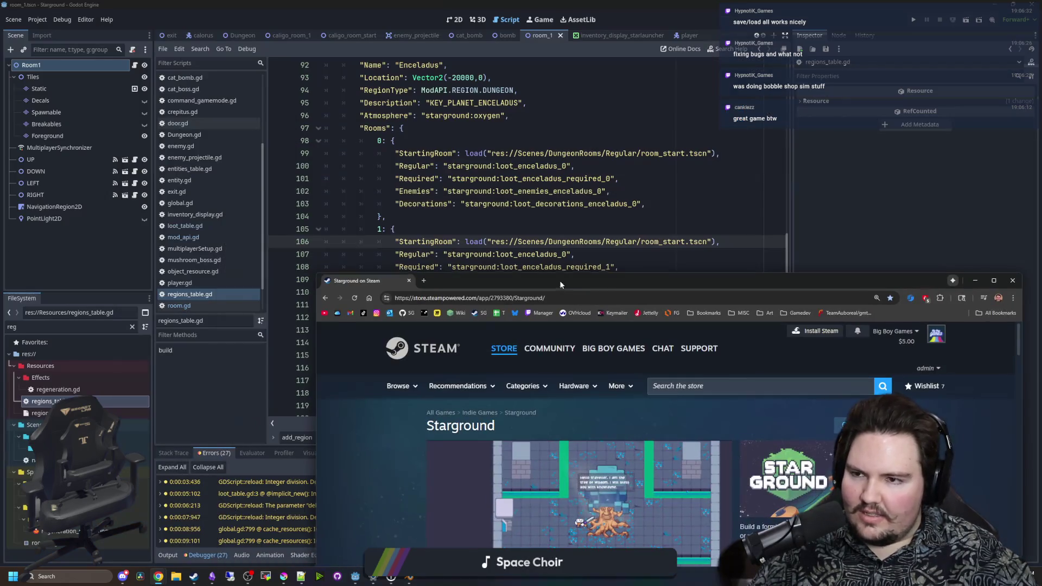
Return to regions_table.gd, check lines 111–114, and bring up the Bobble Shop Simulator page
{"action": "left_click", "coordinate": [410, 282]}
{"action": "left_click", "coordinate": [417, 218]}
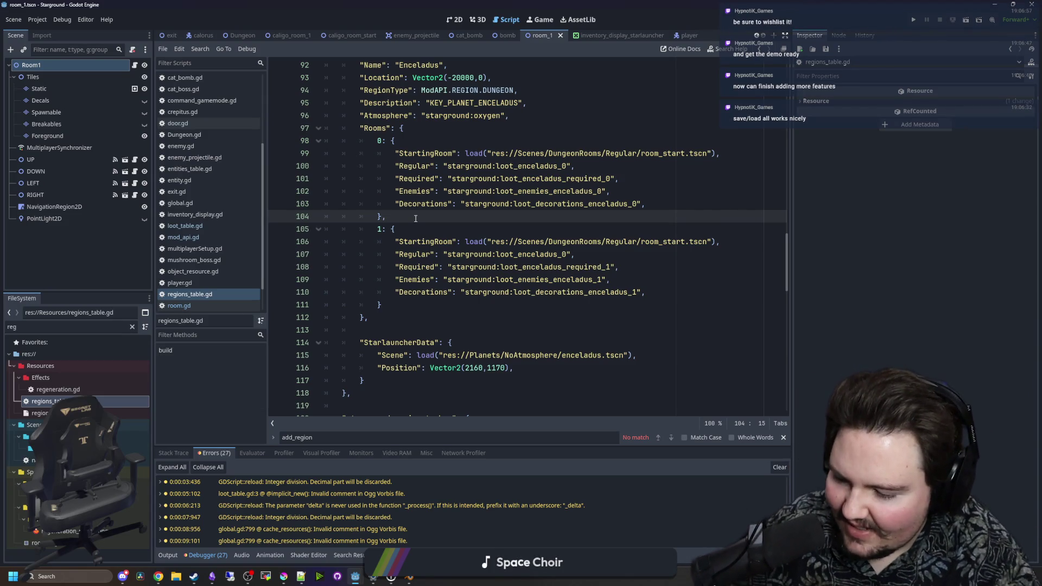
{"action": "left_click", "coordinate": [476, 343]}
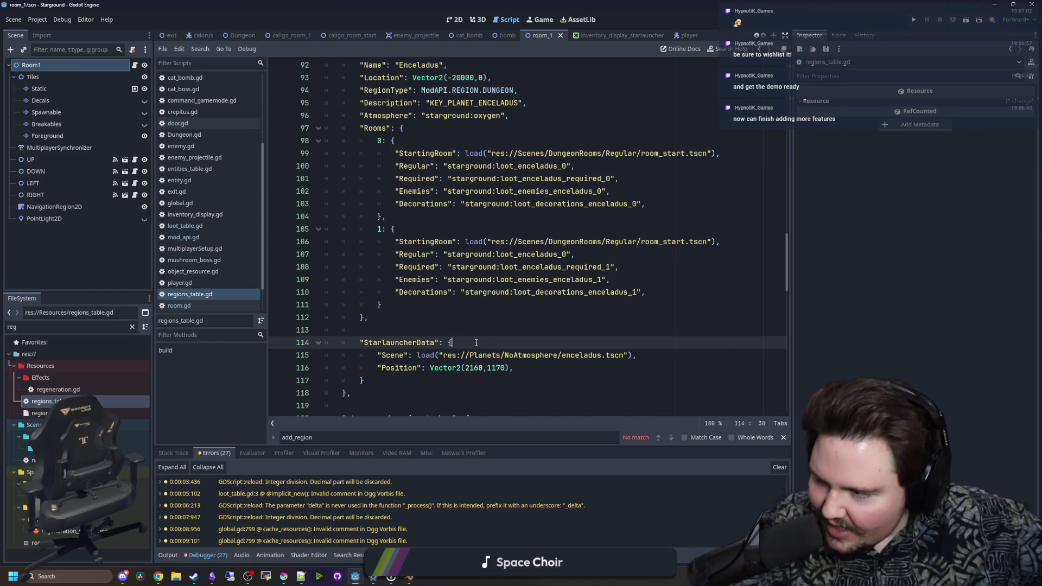
{"action": "left_click", "coordinate": [508, 326]}
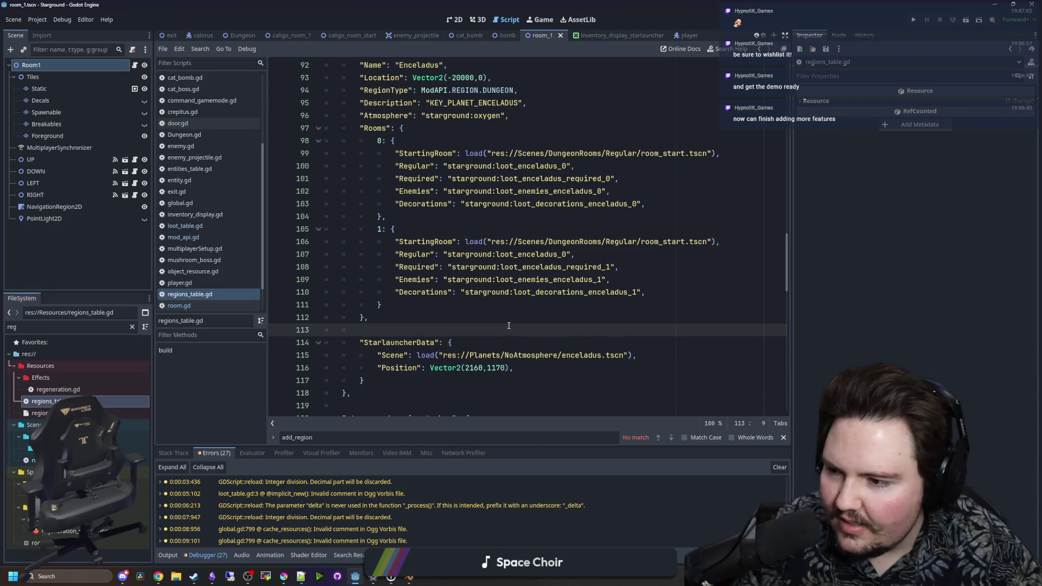
{"action": "left_click", "coordinate": [467, 304]}
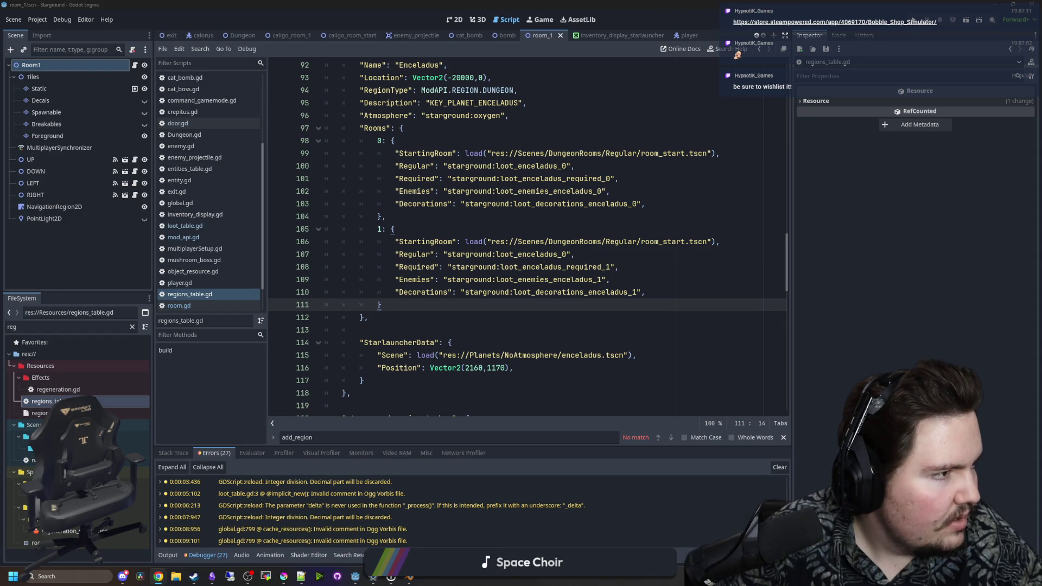
{"action": "left_click", "coordinate": [834, 21]}
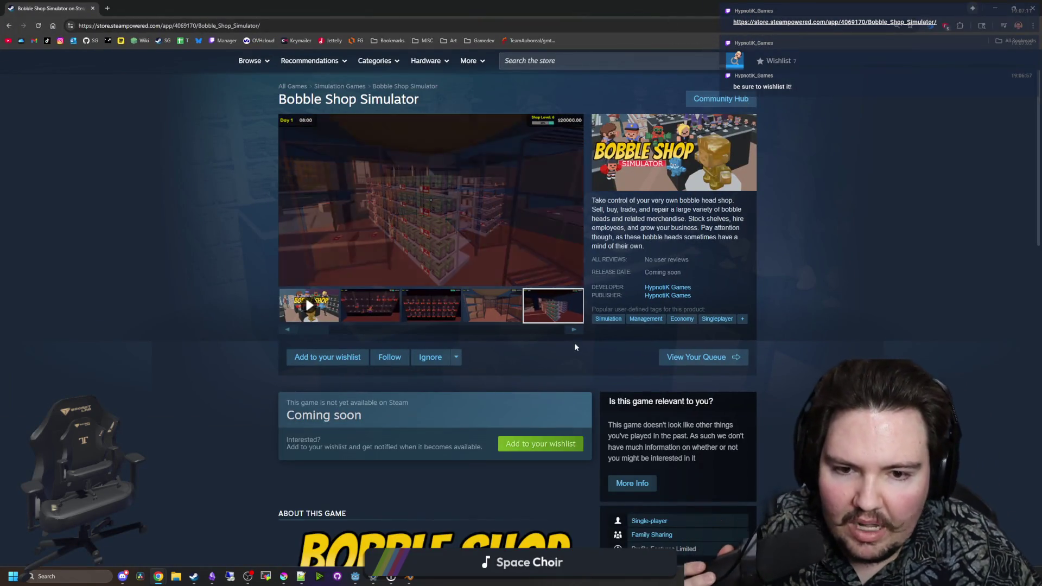
Page through Bobble Shop Simulator's screenshots full-size, from shelves to shop counter, then close the viewer
{"action": "left_click", "coordinate": [370, 306]}
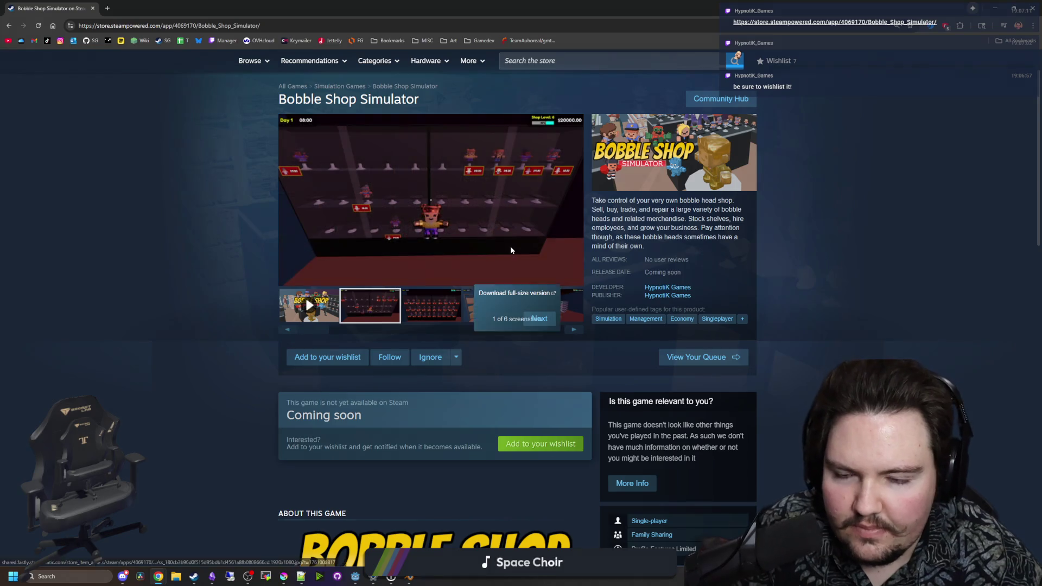
{"action": "left_click", "coordinate": [510, 245]}
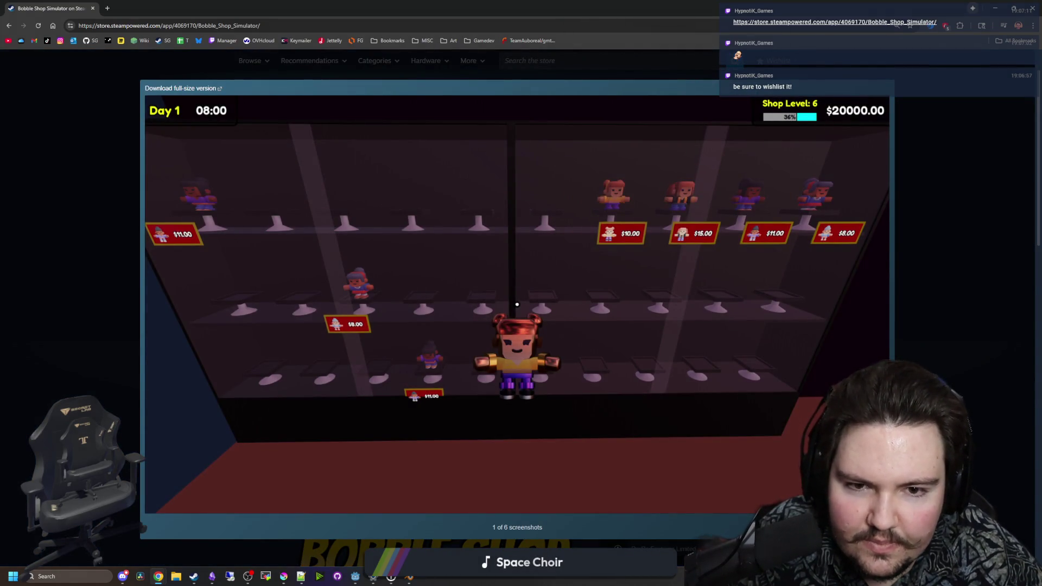
{"action": "left_click", "coordinate": [517, 305]}
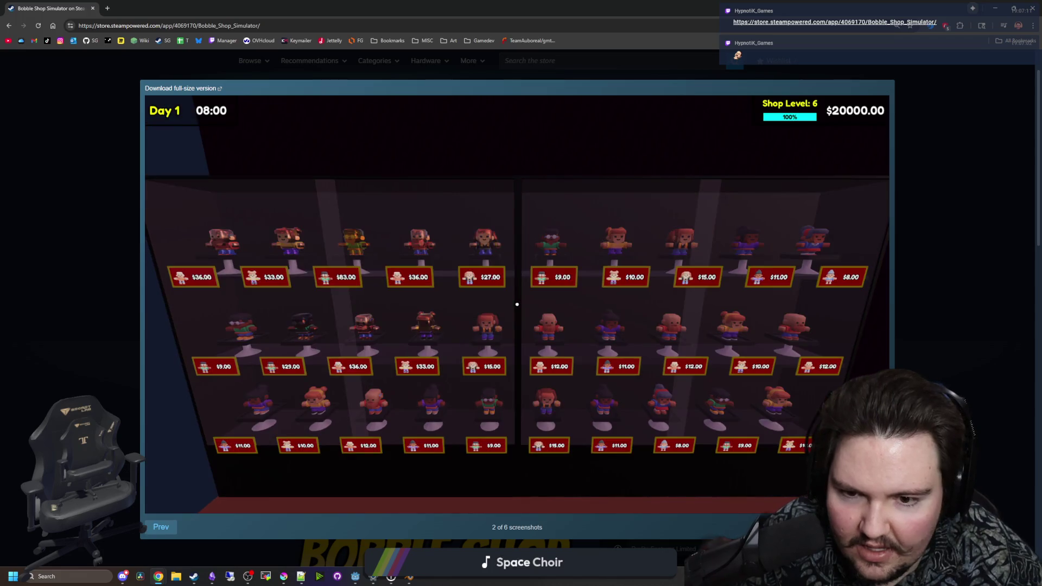
{"action": "left_click", "coordinate": [516, 305]}
{"action": "left_click", "coordinate": [517, 304]}
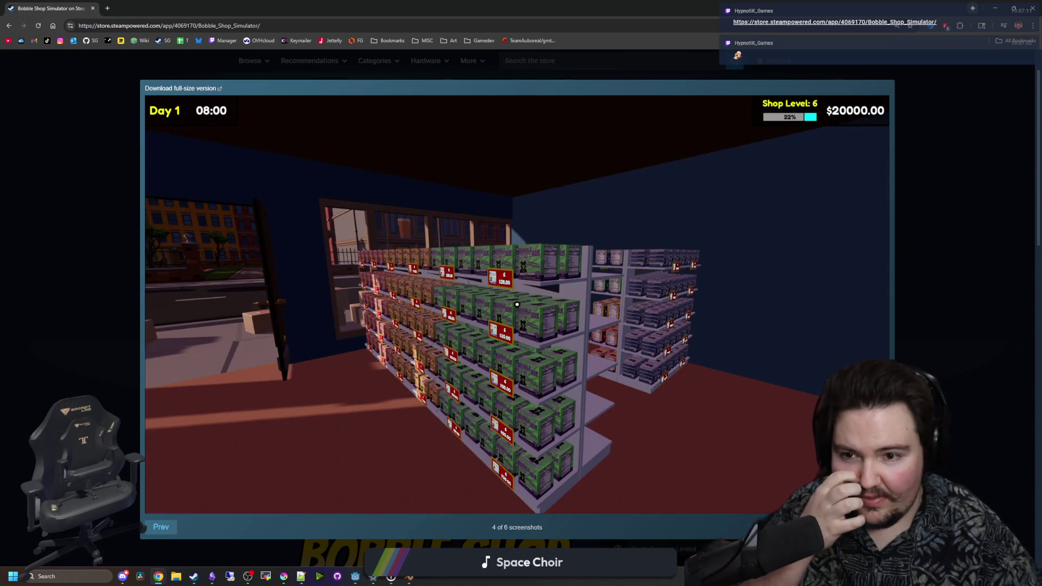
{"action": "left_click", "coordinate": [517, 304]}
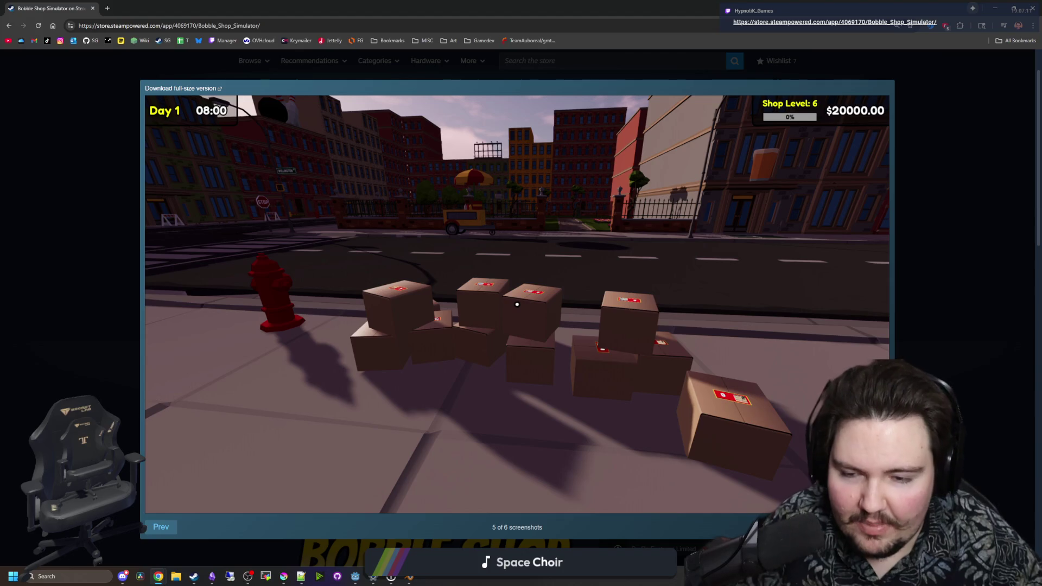
{"action": "left_click", "coordinate": [337, 468]}
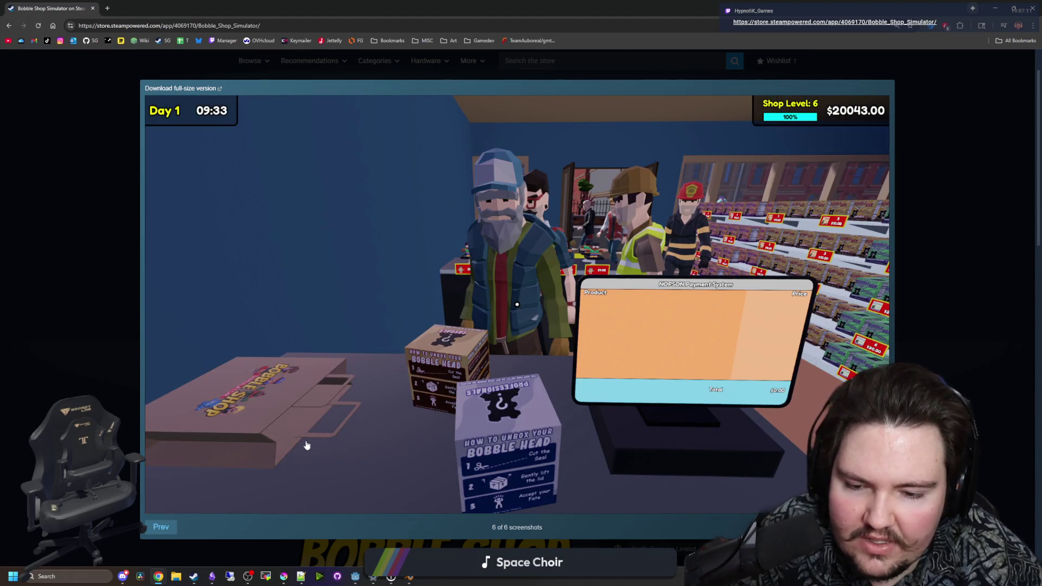
{"action": "left_click", "coordinate": [165, 530]}
{"action": "left_click", "coordinate": [166, 530]}
{"action": "left_click", "coordinate": [166, 530]}
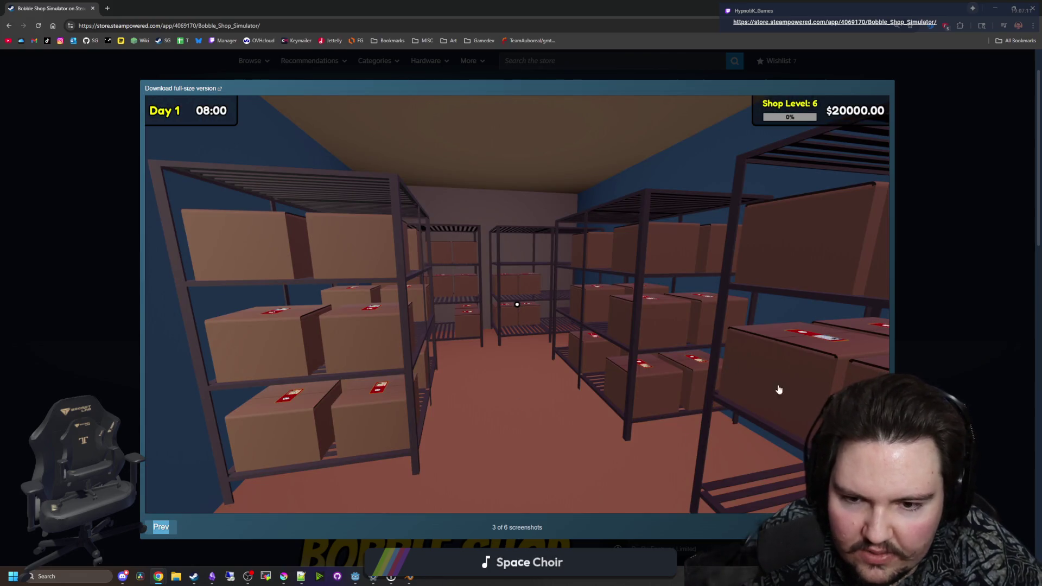
{"action": "key", "text": "Right"}
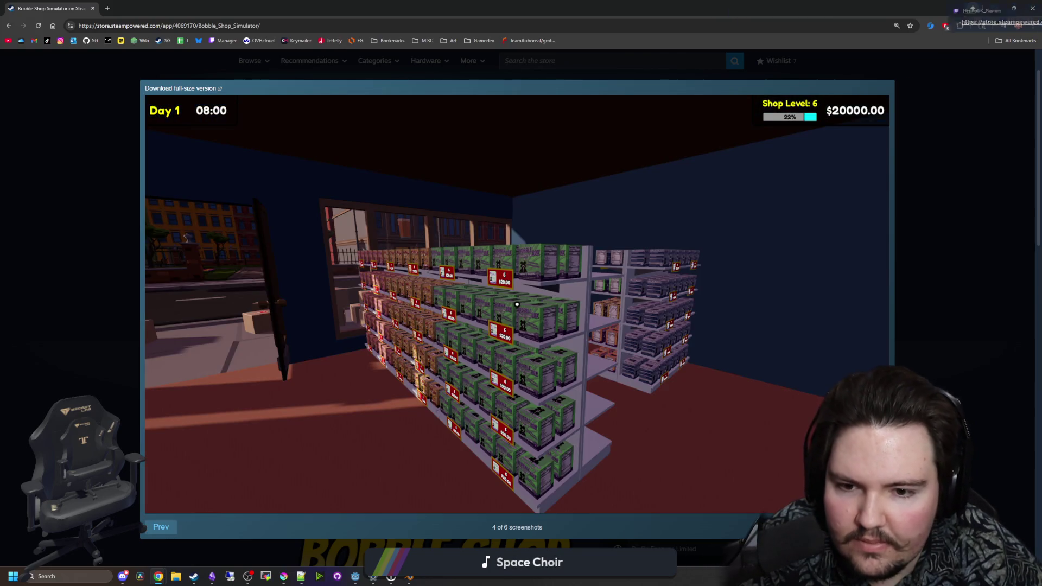
{"action": "key", "text": "Right"}
{"action": "key", "text": "Right"}
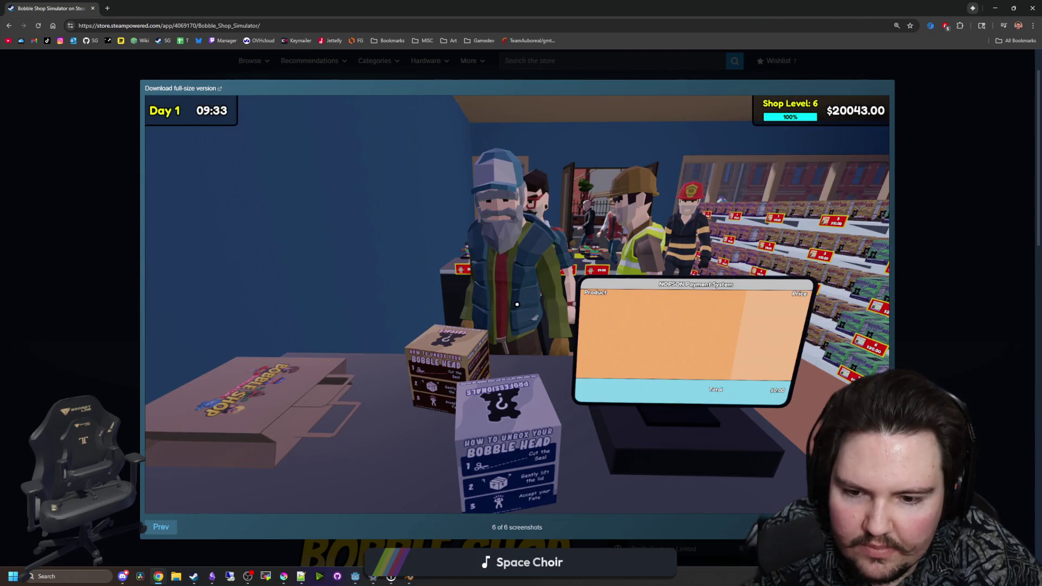
{"action": "left_click", "coordinate": [913, 303]}
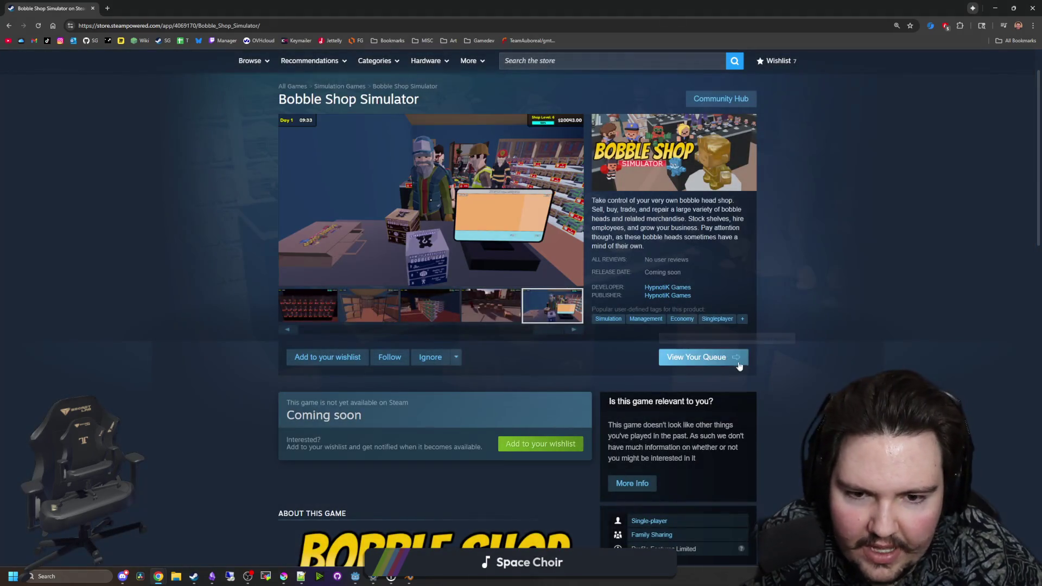
Add Bobble Shop Simulator to the wishlist and read the expanded full description
{"action": "left_click", "coordinate": [568, 442]}
{"action": "scroll", "coordinate": [435, 393], "scroll_direction": "down", "scroll_amount": 4}
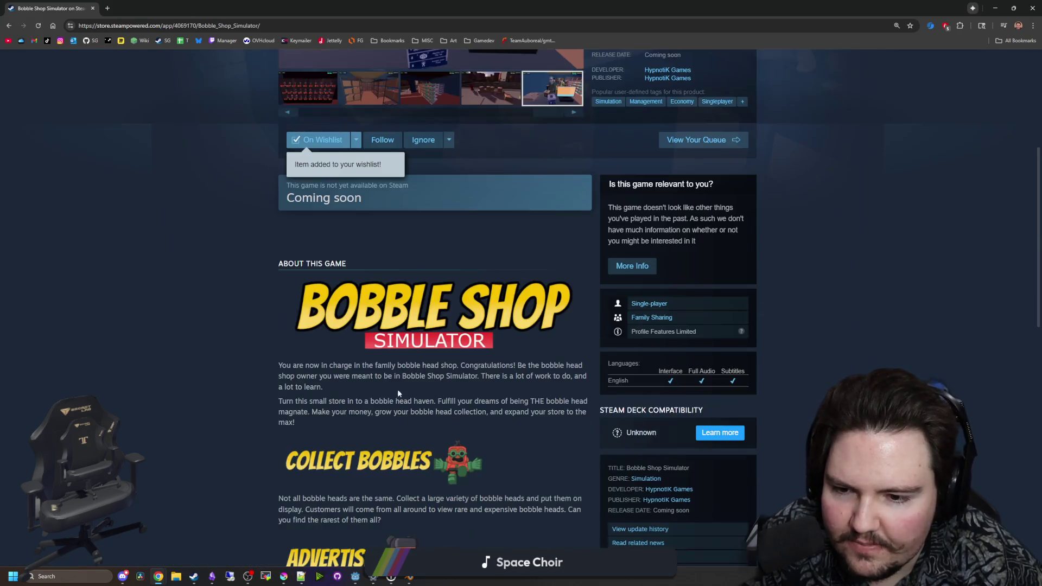
{"action": "scroll", "coordinate": [399, 392], "scroll_direction": "down", "scroll_amount": 6}
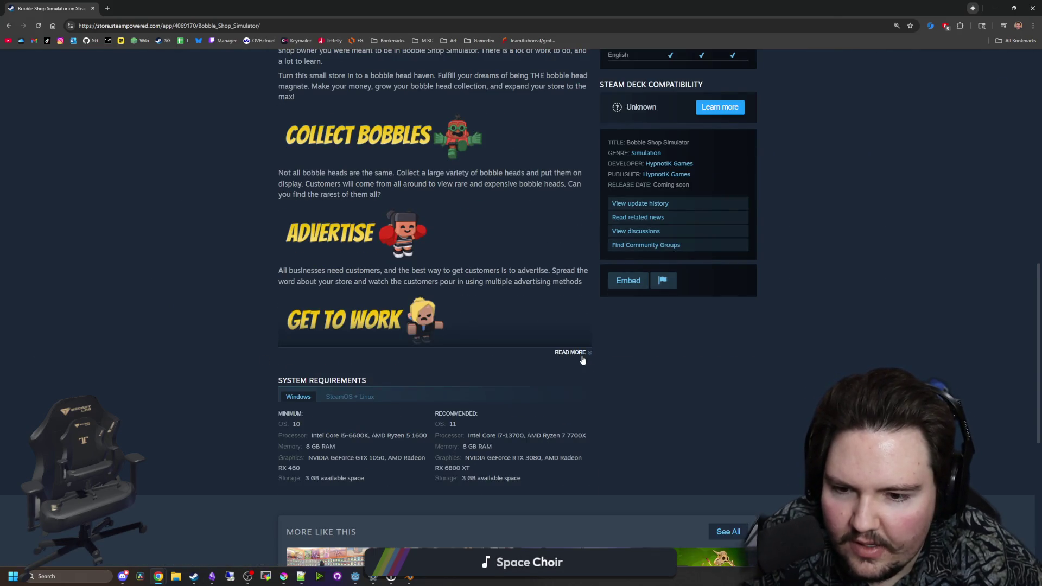
{"action": "left_click", "coordinate": [582, 357]}
{"action": "scroll", "coordinate": [488, 369], "scroll_direction": "down", "scroll_amount": 7}
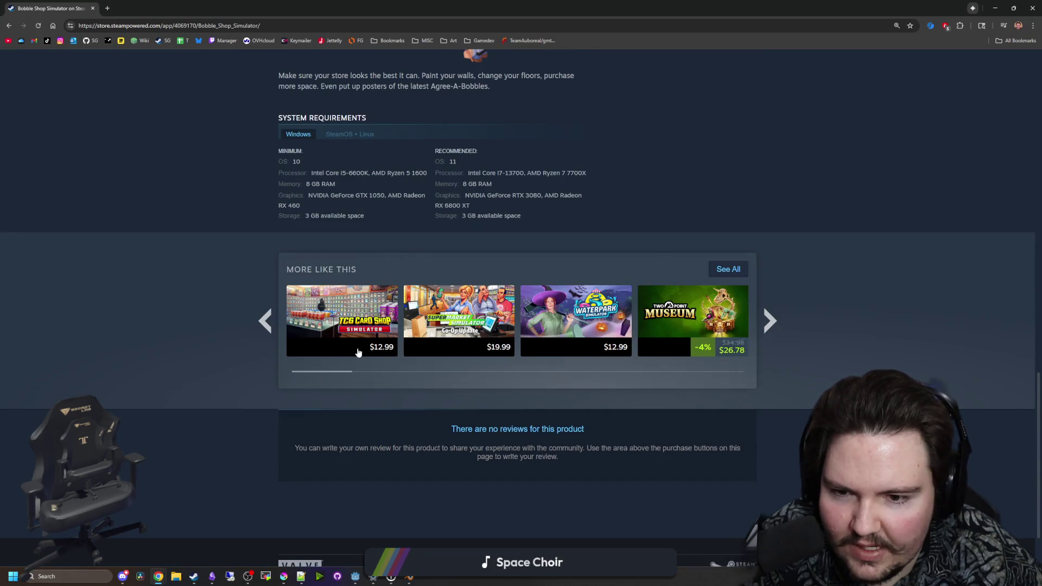
{"action": "mouse_move", "coordinate": [359, 352]}
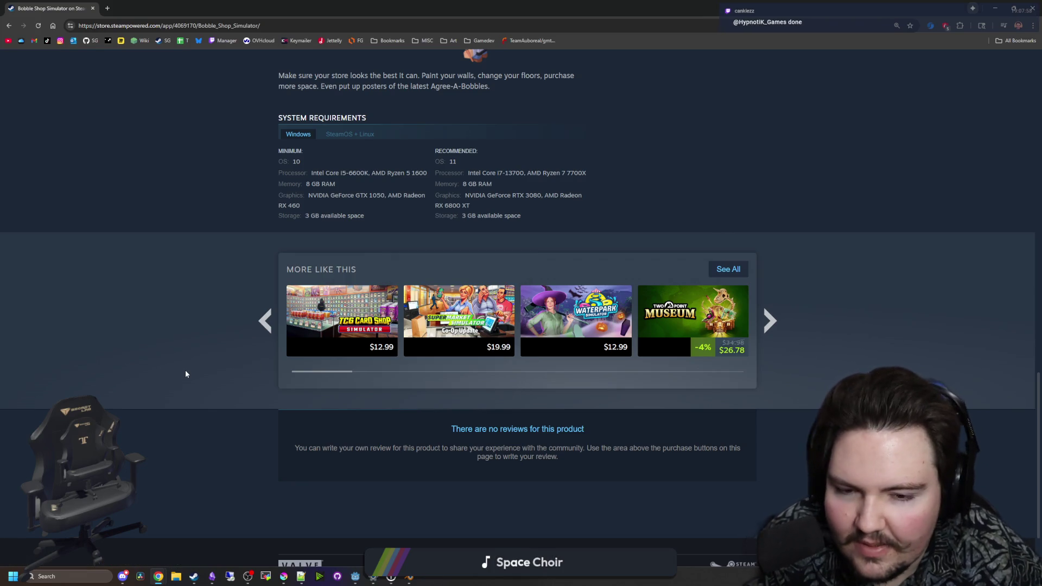
{"action": "mouse_move", "coordinate": [431, 313]}
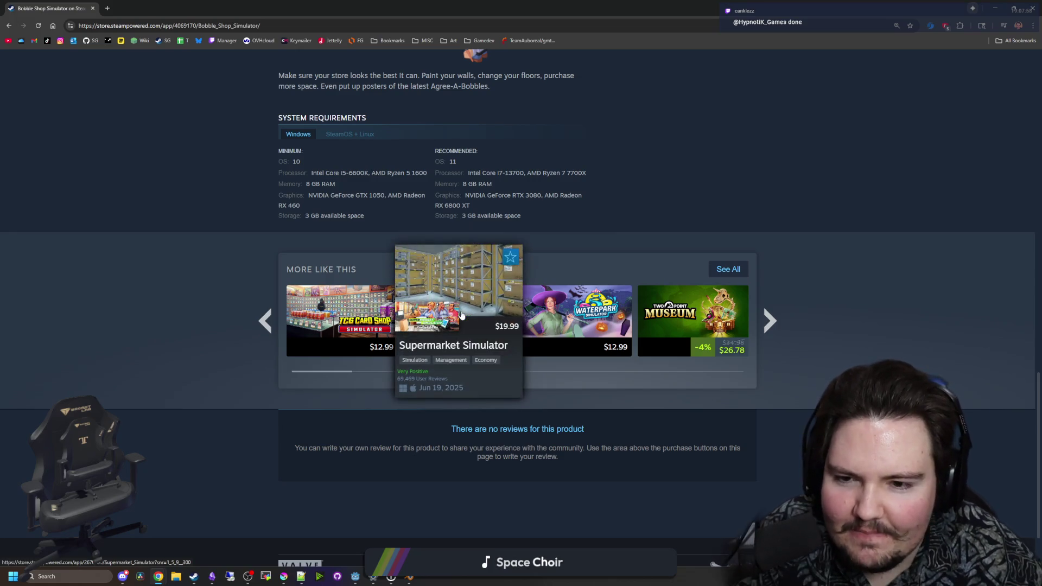
{"action": "scroll", "coordinate": [380, 337], "scroll_direction": "up", "scroll_amount": 20}
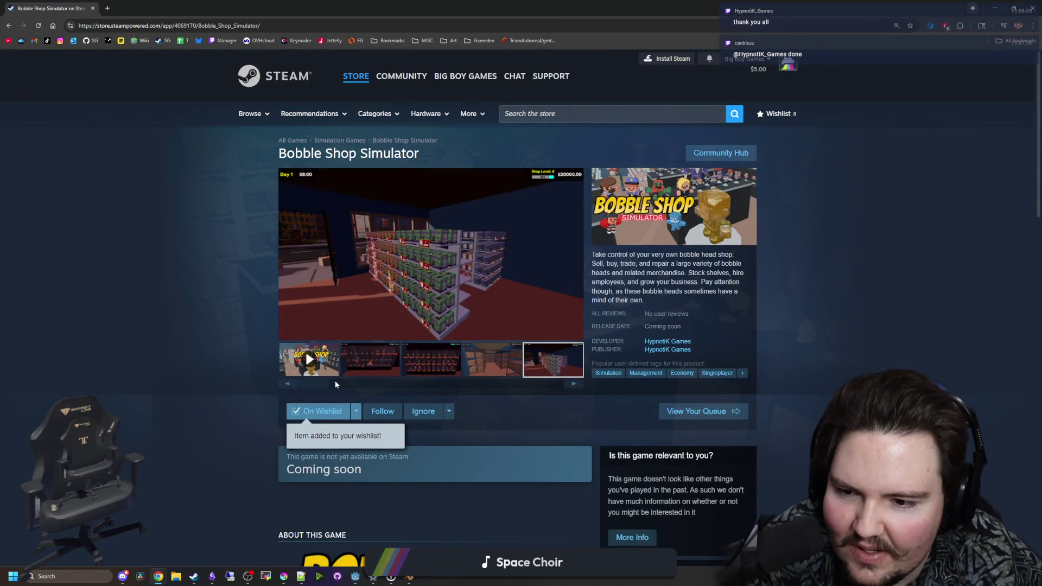
{"action": "left_click", "coordinate": [376, 374]}
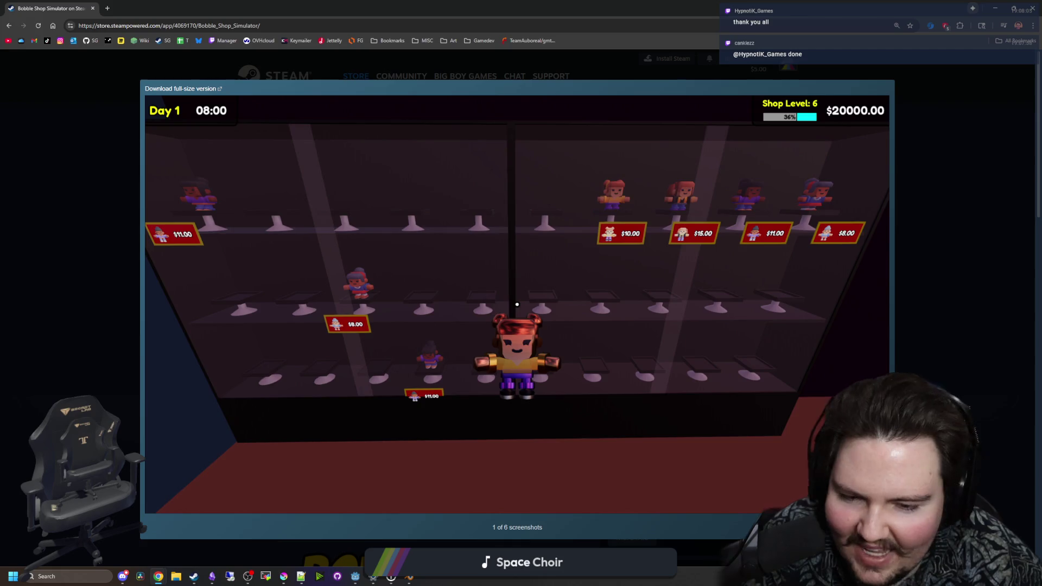
{"action": "left_click", "coordinate": [517, 305]}
{"action": "left_click", "coordinate": [517, 304]}
{"action": "left_click", "coordinate": [517, 304]}
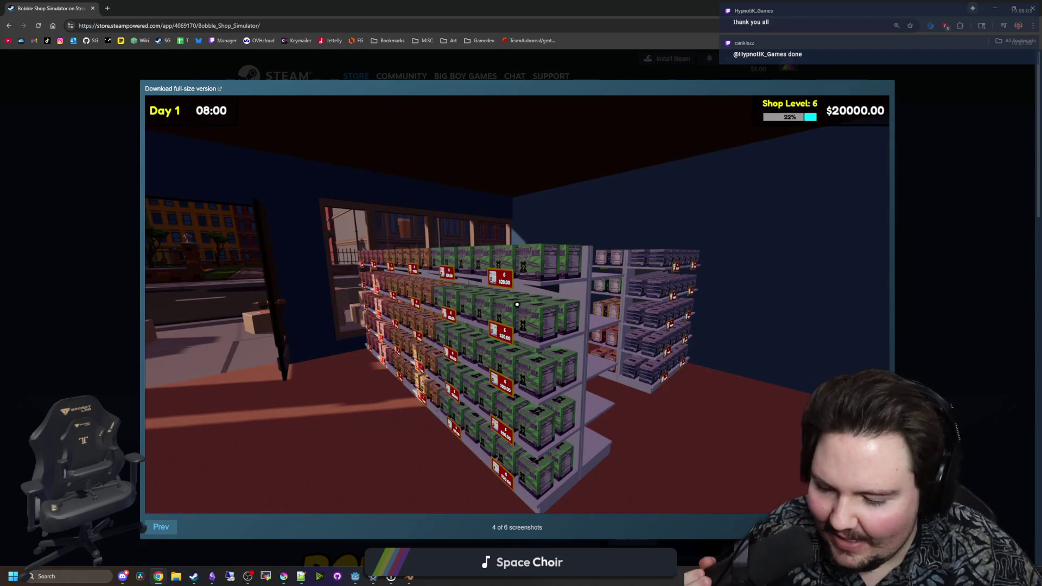
{"action": "left_click", "coordinate": [517, 304]}
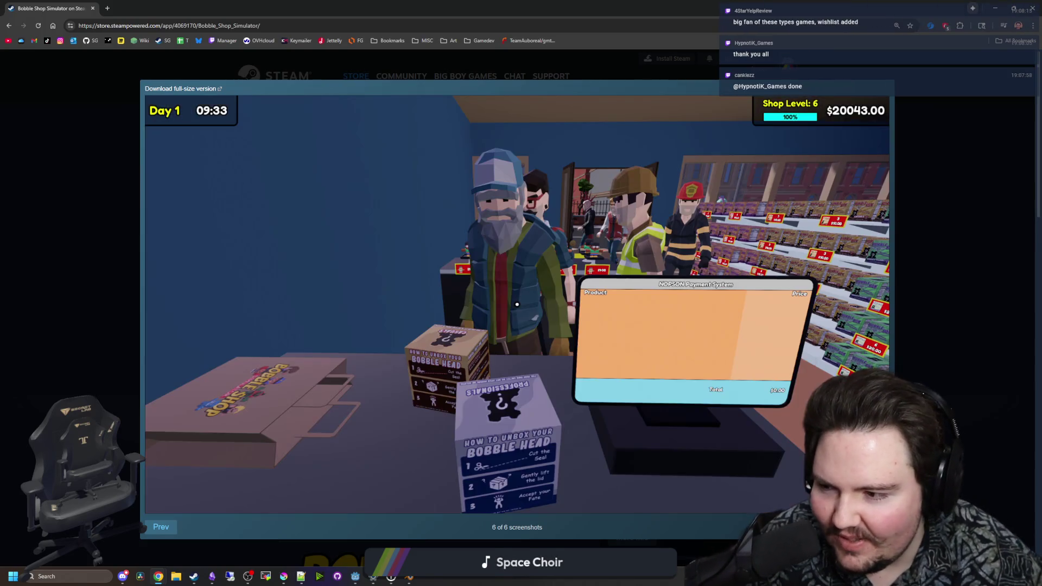
{"action": "left_click", "coordinate": [516, 305]}
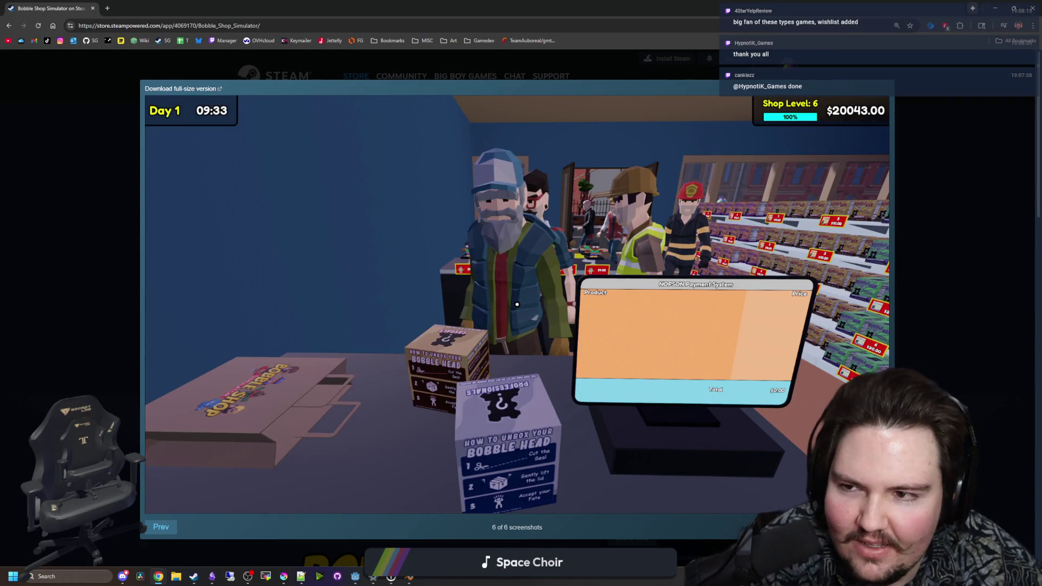
{"action": "key", "text": "Escape"}
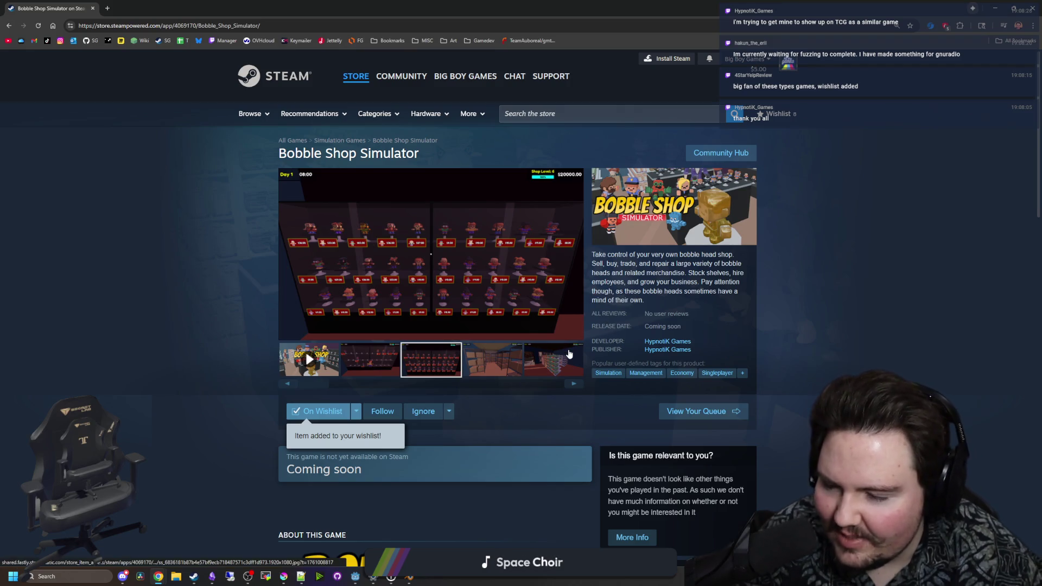
{"action": "scroll", "coordinate": [559, 367], "scroll_direction": "down", "scroll_amount": 15}
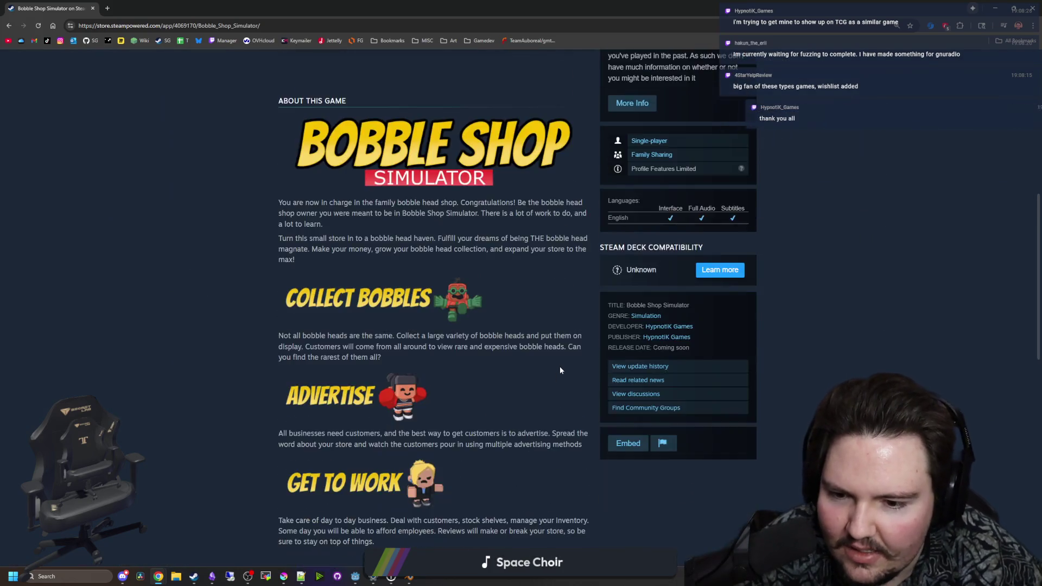
{"action": "scroll", "coordinate": [593, 355], "scroll_direction": "up", "scroll_amount": 15}
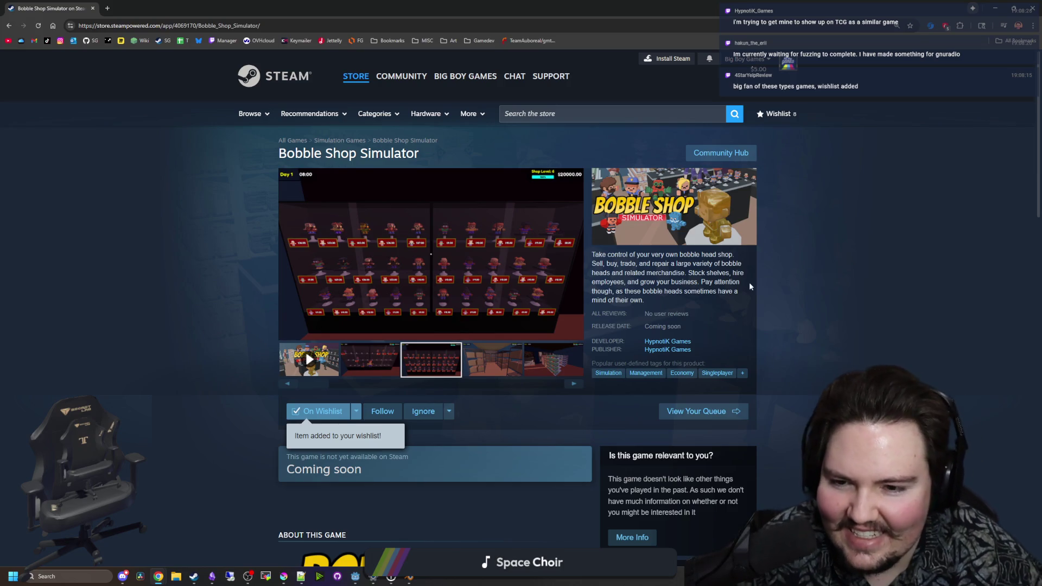
{"action": "left_click", "coordinate": [451, 261]}
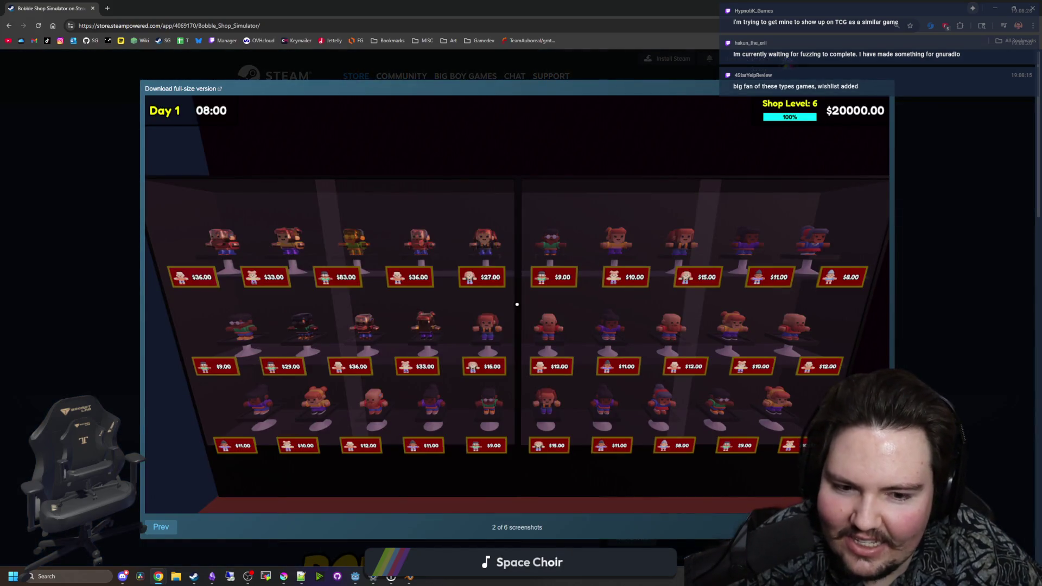
{"action": "key", "text": "Escape"}
{"action": "scroll", "coordinate": [665, 324], "scroll_direction": "down", "scroll_amount": 20}
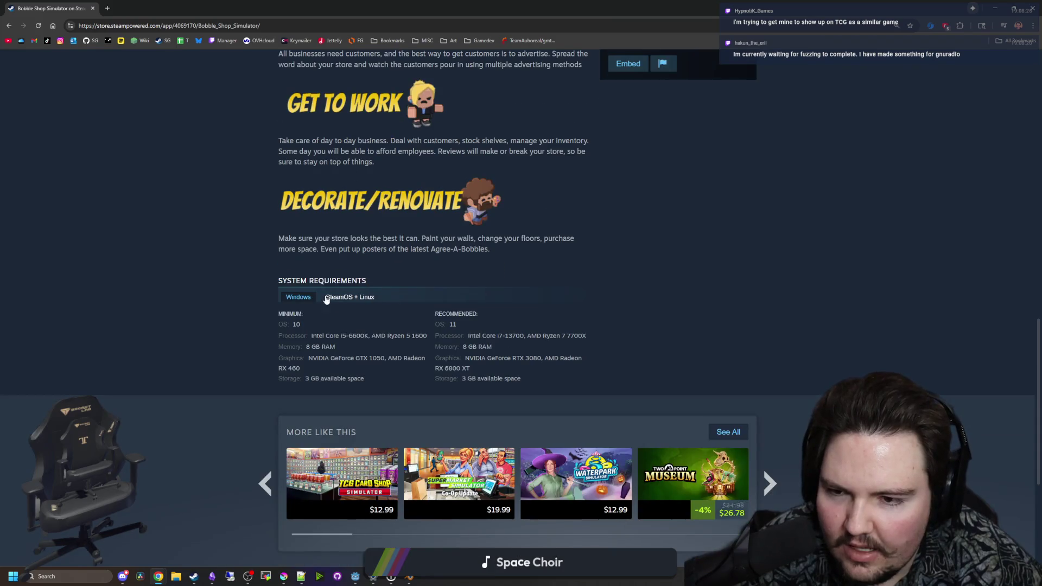
{"action": "scroll", "coordinate": [408, 272], "scroll_direction": "up", "scroll_amount": 5}
{"action": "scroll", "coordinate": [483, 474], "scroll_direction": "down", "scroll_amount": 8}
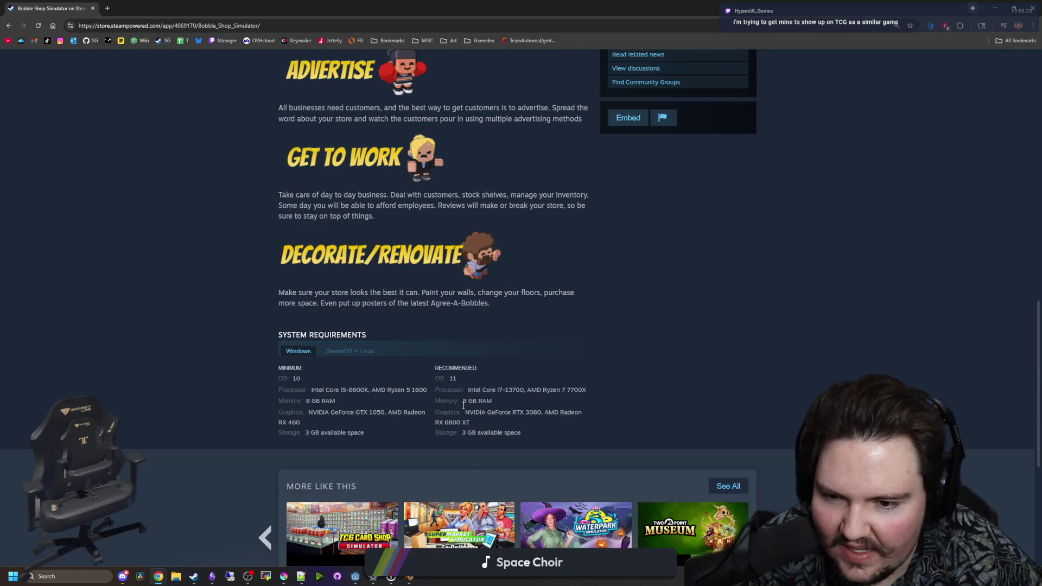
{"action": "scroll", "coordinate": [518, 385], "scroll_direction": "up", "scroll_amount": 15}
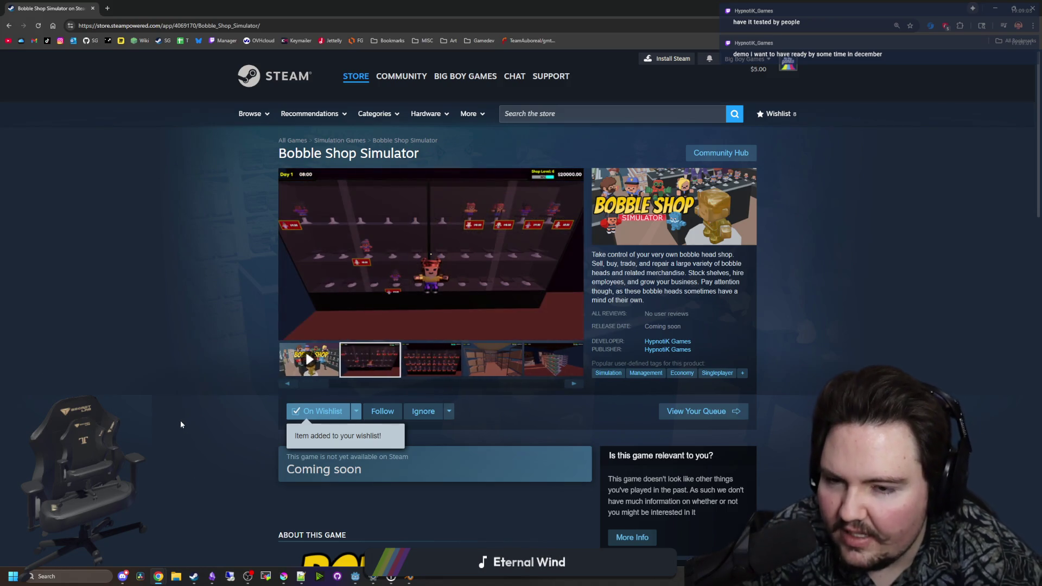
{"action": "scroll", "coordinate": [187, 377], "scroll_direction": "down", "scroll_amount": 5}
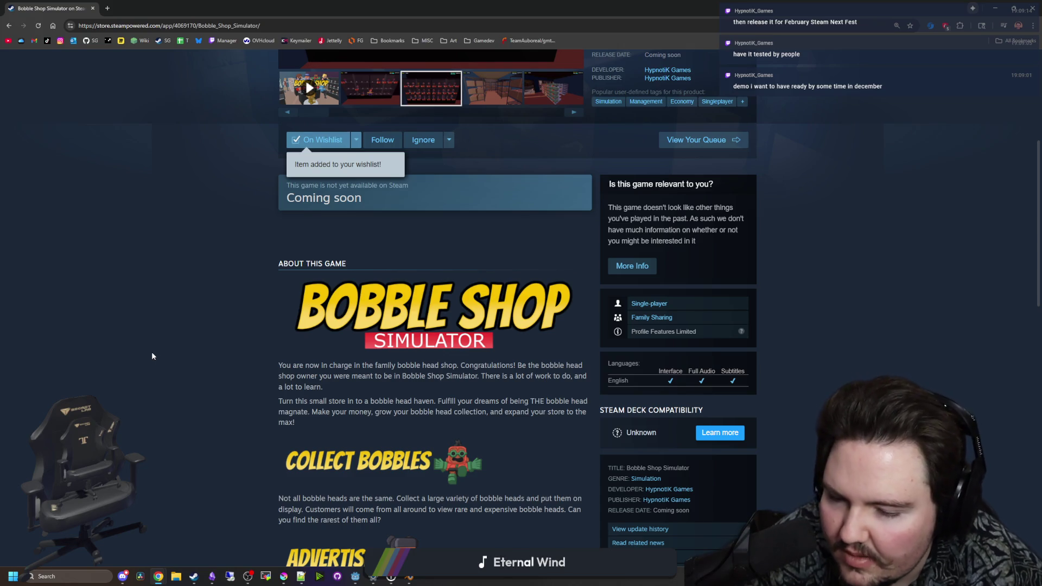
{"action": "scroll", "coordinate": [152, 352], "scroll_direction": "down", "scroll_amount": 4}
{"action": "scroll", "coordinate": [156, 320], "scroll_direction": "down", "scroll_amount": 6}
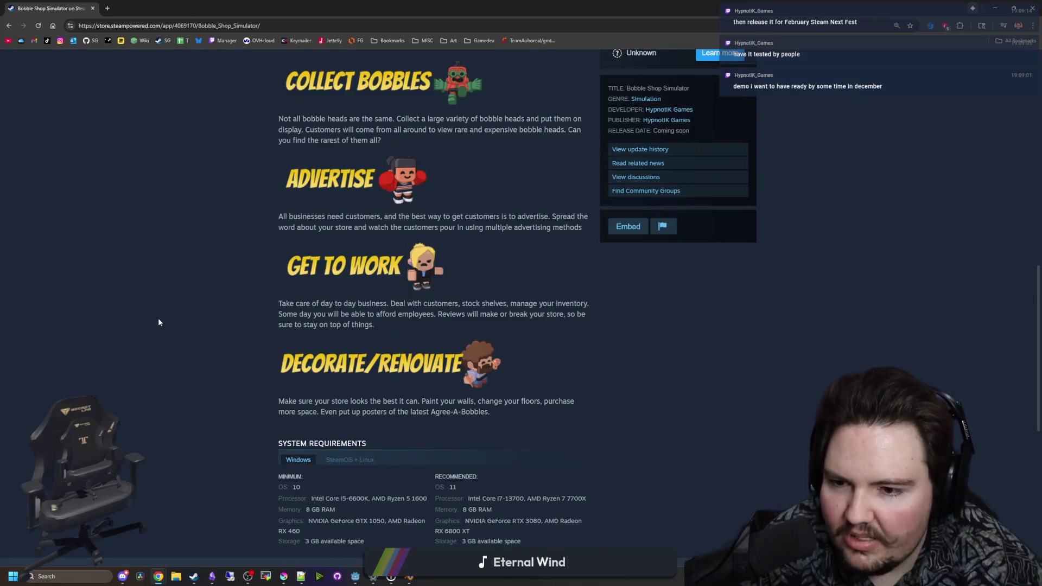
{"action": "scroll", "coordinate": [165, 300], "scroll_direction": "down", "scroll_amount": 3}
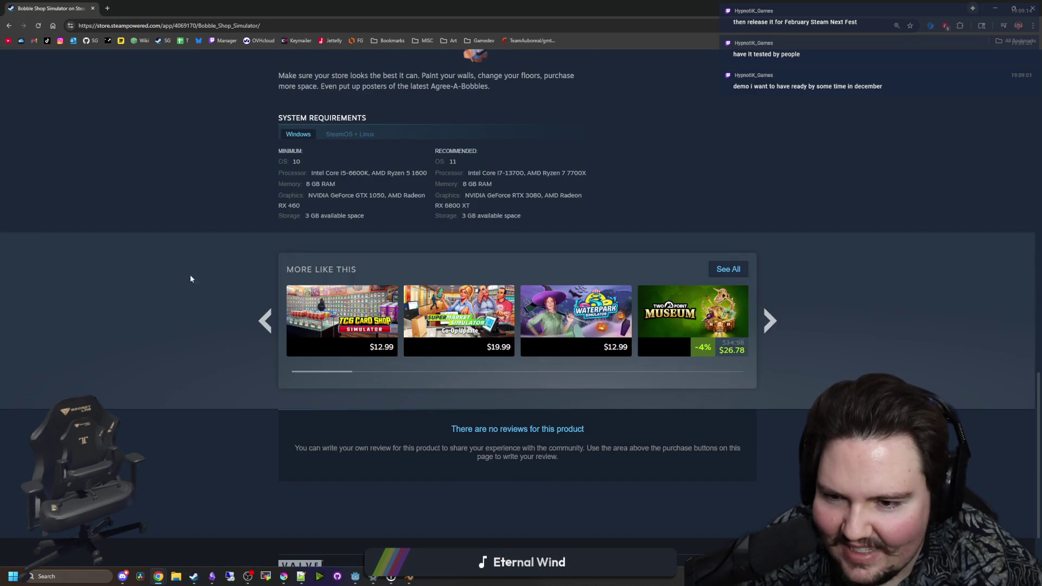
{"action": "scroll", "coordinate": [190, 274], "scroll_direction": "up", "scroll_amount": 13}
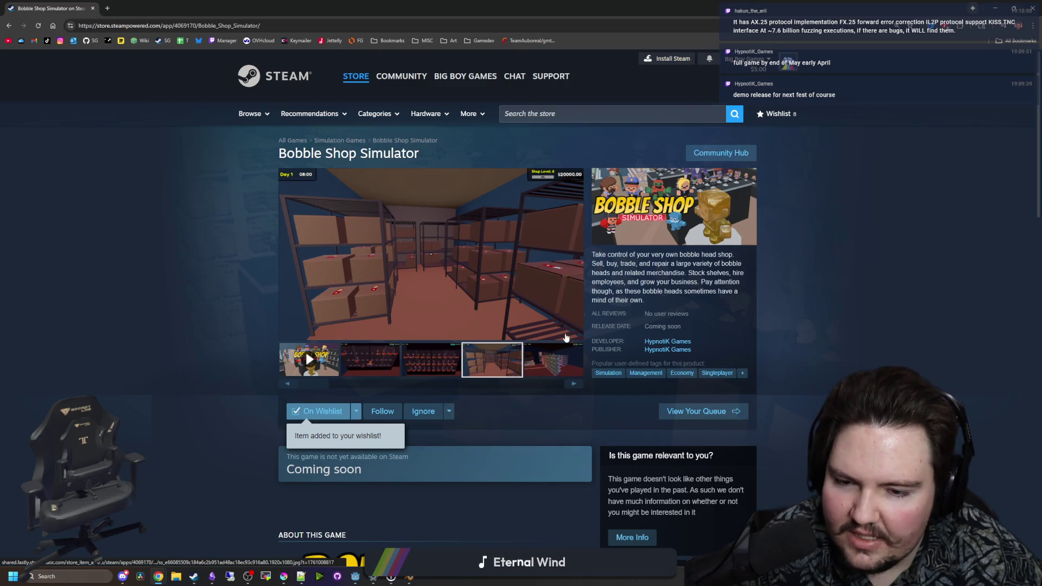
Cycle through the store page's screenshot thumbnails, ending on the third screenshot
{"action": "left_click", "coordinate": [571, 369]}
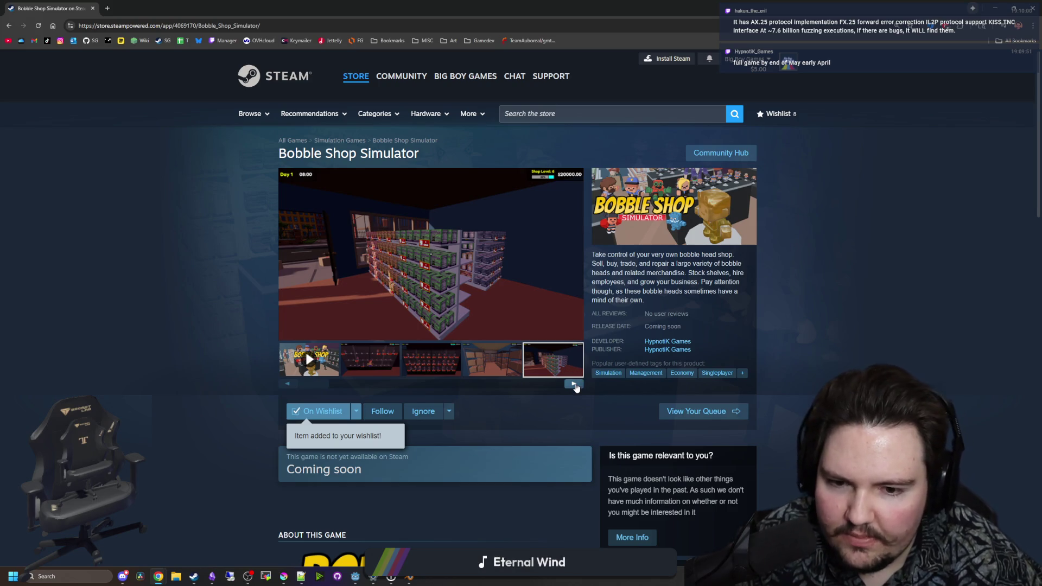
{"action": "left_click", "coordinate": [575, 386]}
{"action": "left_click", "coordinate": [575, 385]}
{"action": "left_click", "coordinate": [574, 385]}
{"action": "left_click", "coordinate": [575, 386]}
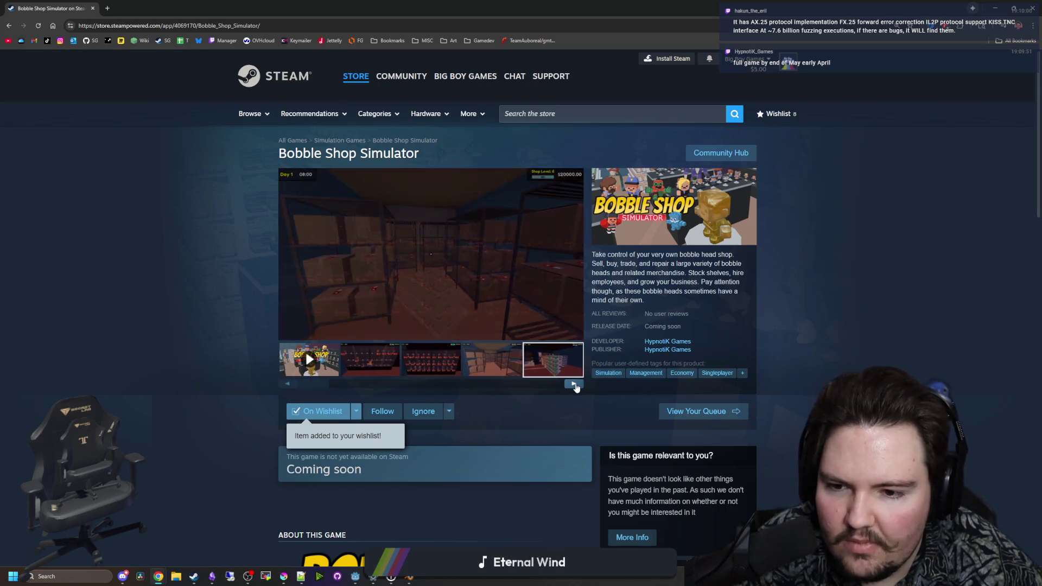
{"action": "left_click", "coordinate": [575, 385]}
{"action": "left_click", "coordinate": [575, 386]}
{"action": "left_click", "coordinate": [422, 358]}
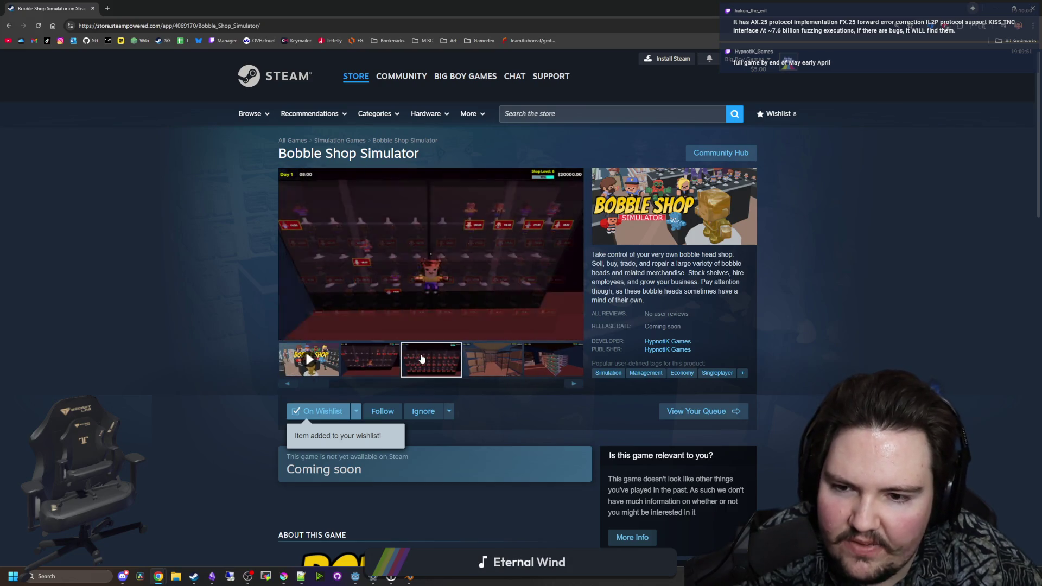
Browse the screenshots full-size back to the first and forward to the shop counter, then close
{"action": "left_click", "coordinate": [431, 304]}
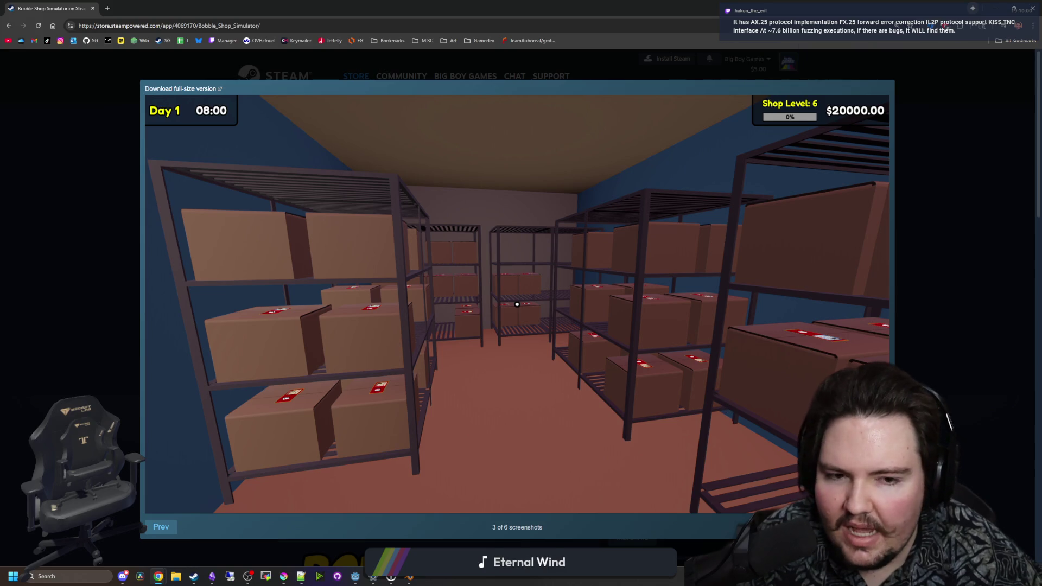
{"action": "key", "text": "Right"}
{"action": "key", "text": "Right"}
{"action": "key", "text": "Right"}
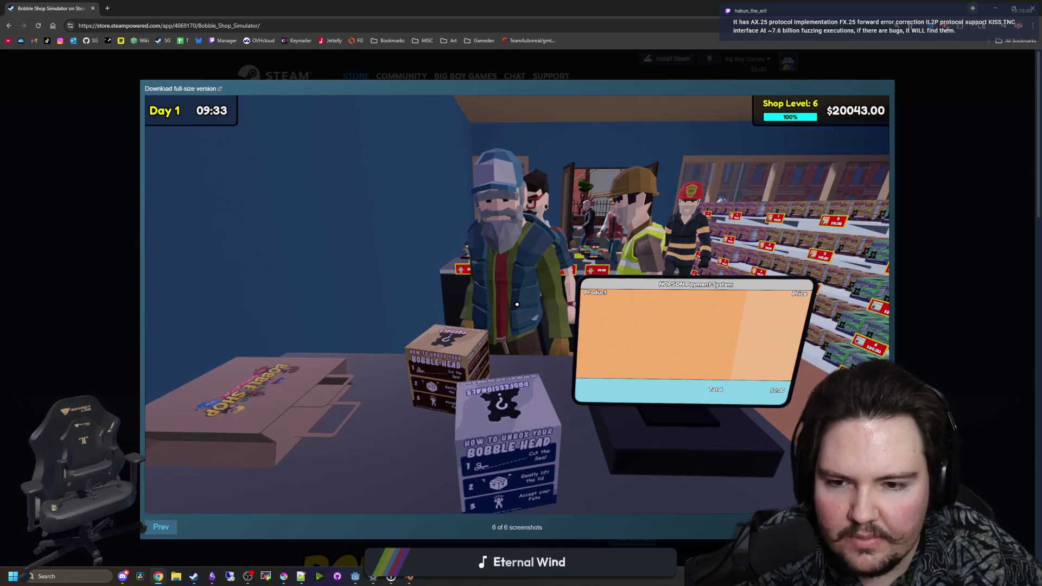
{"action": "left_click", "coordinate": [165, 526]}
{"action": "left_click", "coordinate": [166, 526]}
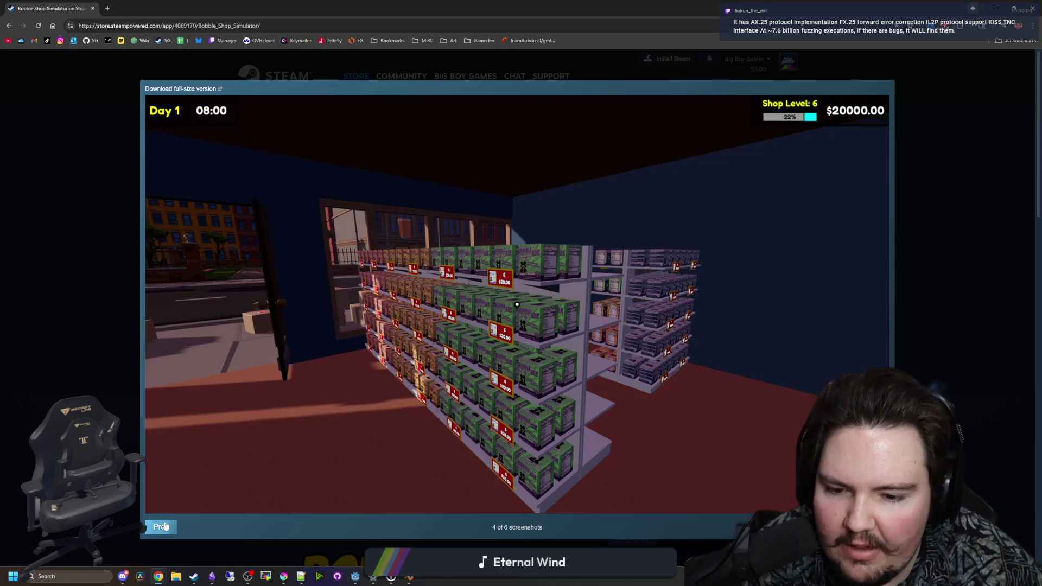
{"action": "left_click", "coordinate": [162, 526]}
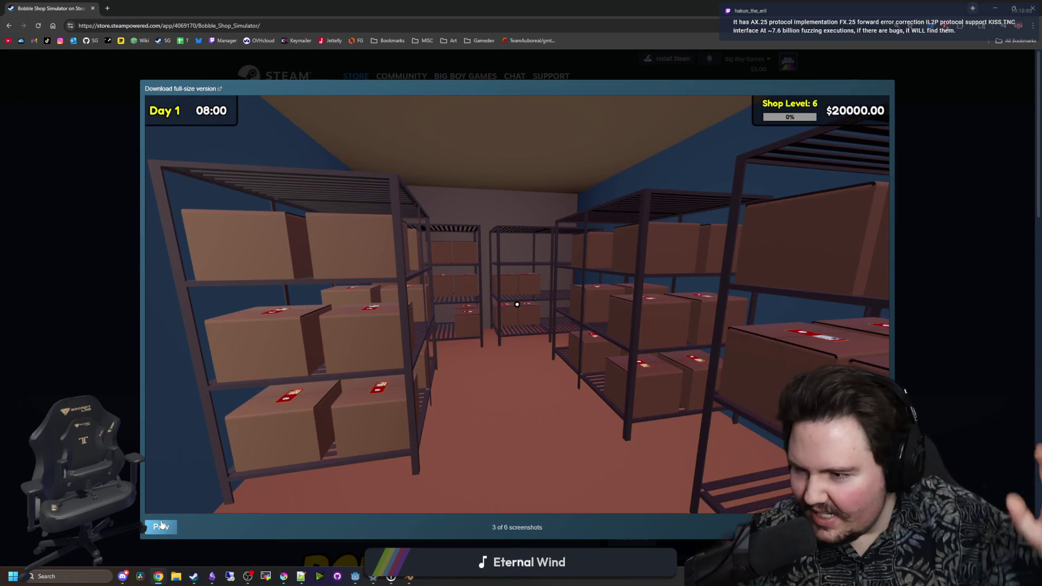
{"action": "left_click", "coordinate": [162, 527]}
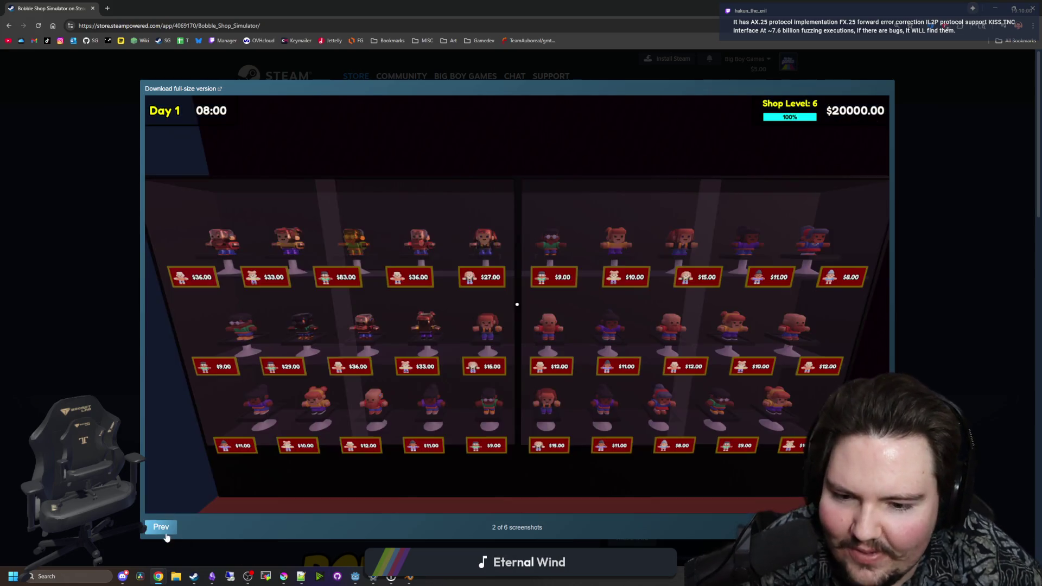
{"action": "left_click", "coordinate": [162, 526]}
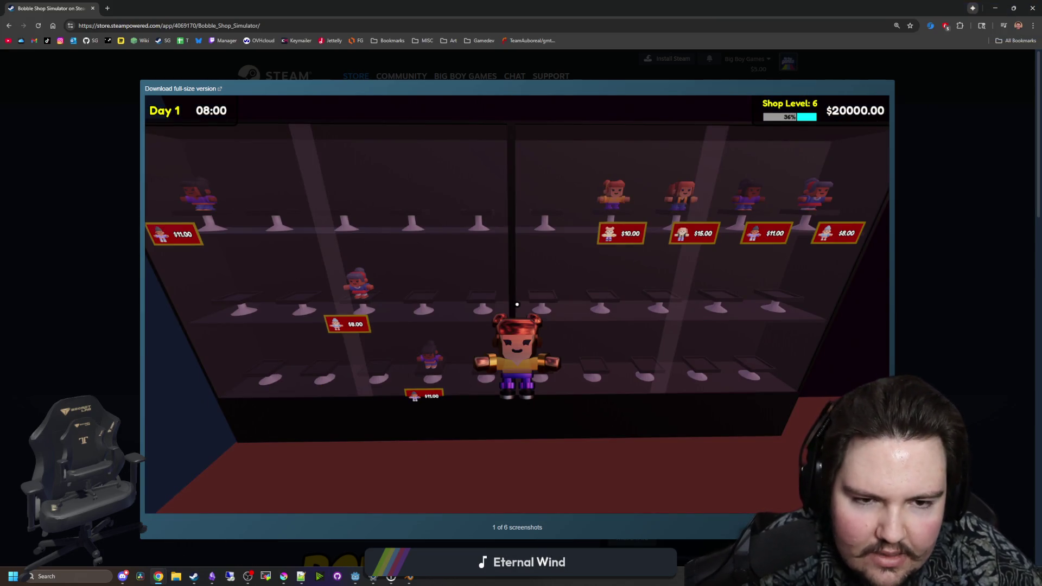
{"action": "key", "text": "Right"}
{"action": "key", "text": "Right"}
{"action": "key", "text": "Right"}
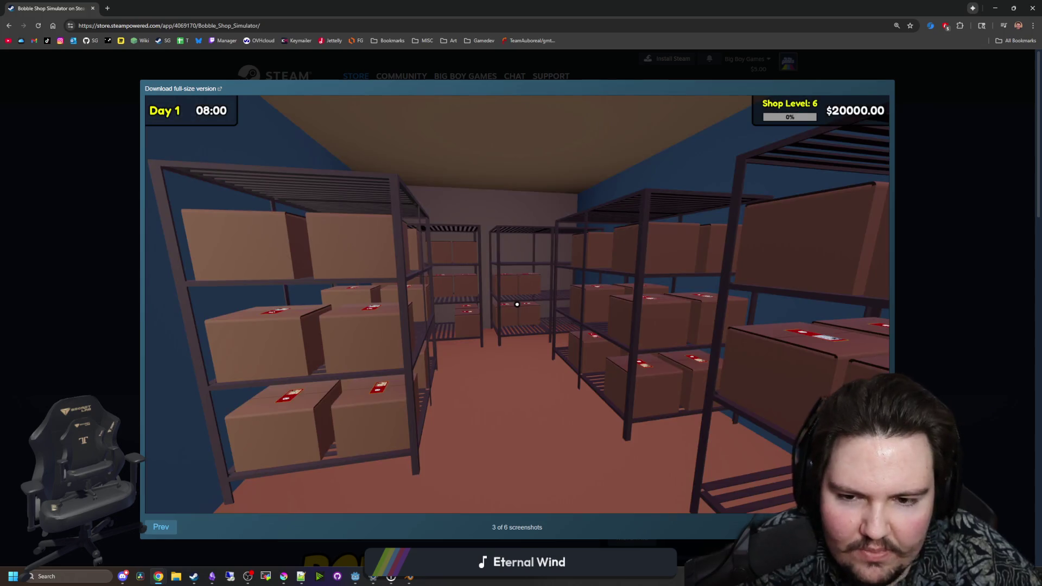
{"action": "key", "text": "Right"}
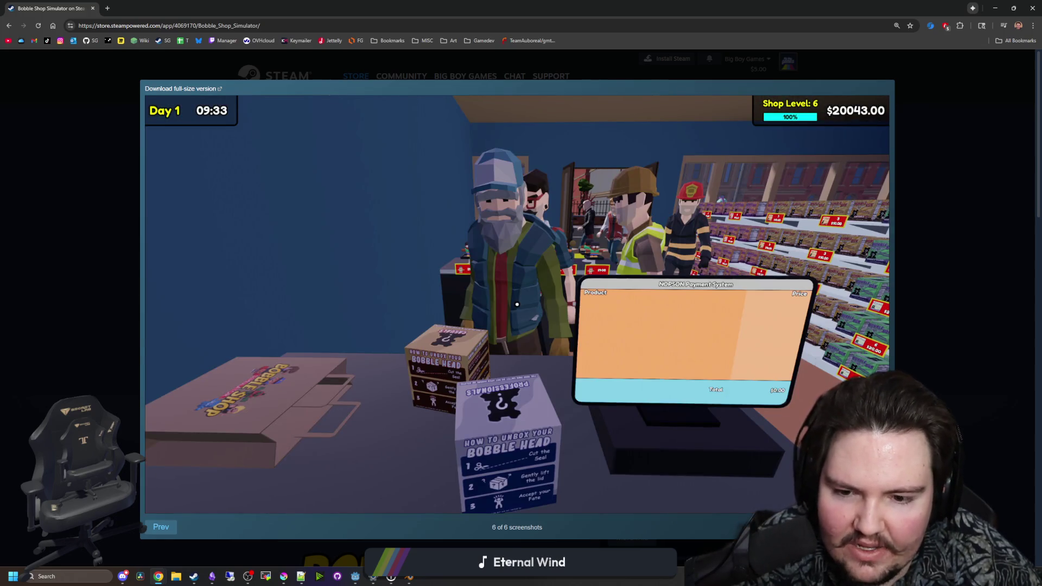
{"action": "key", "text": "Escape"}
{"action": "double_click", "coordinate": [202, 474]}
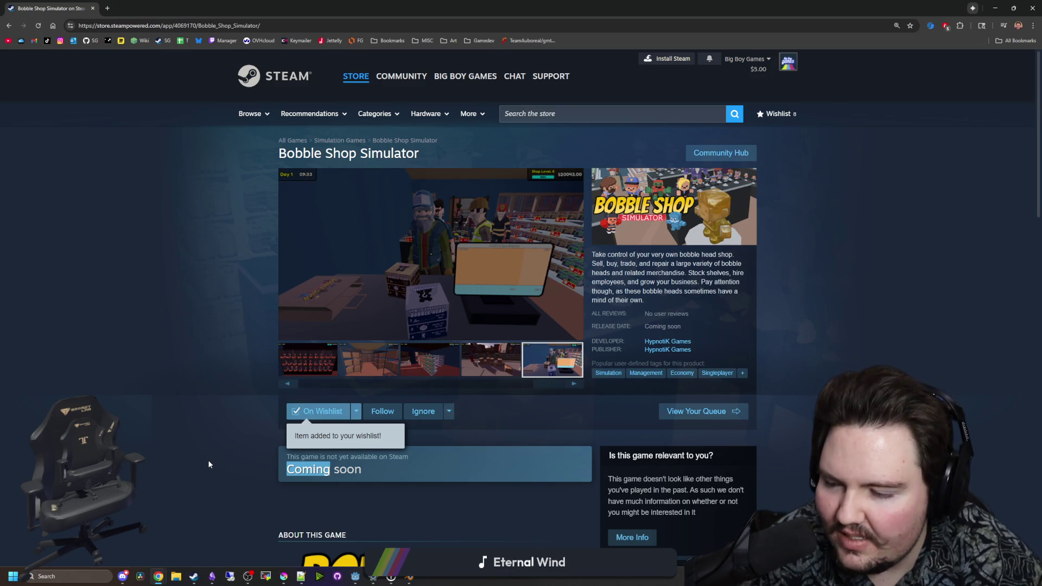
Clear the text selection and scroll through the rest of the Bobble Shop Simulator page
{"action": "left_click", "coordinate": [209, 464]}
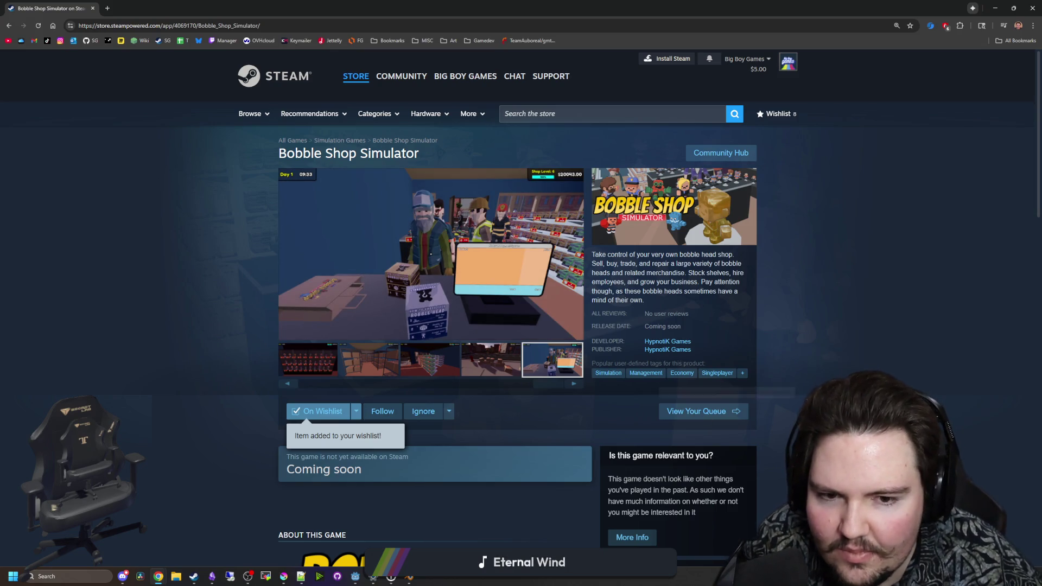
{"action": "scroll", "coordinate": [703, 326], "scroll_direction": "down", "scroll_amount": 15}
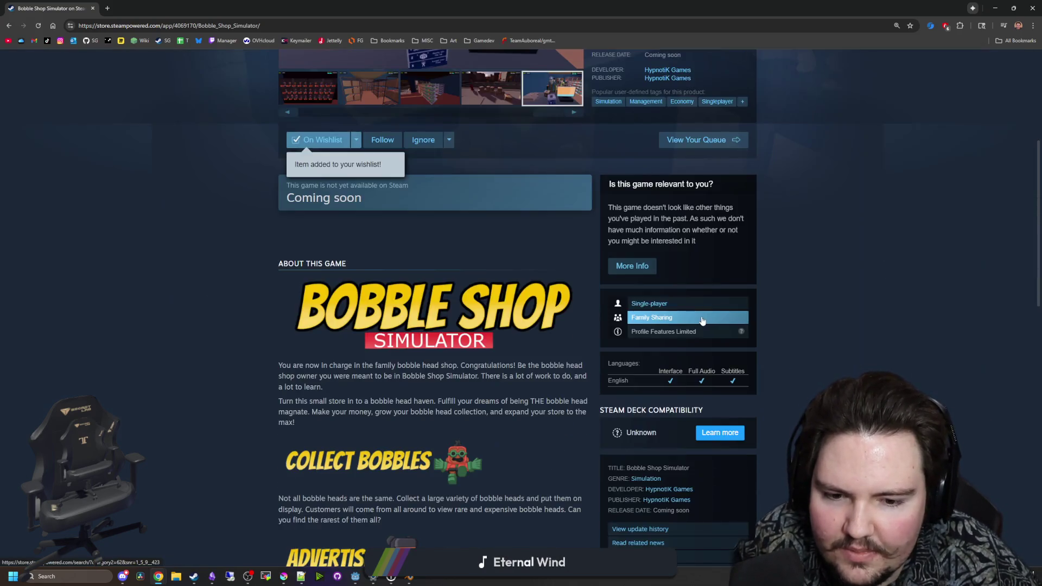
{"action": "scroll", "coordinate": [496, 314], "scroll_direction": "down", "scroll_amount": 6}
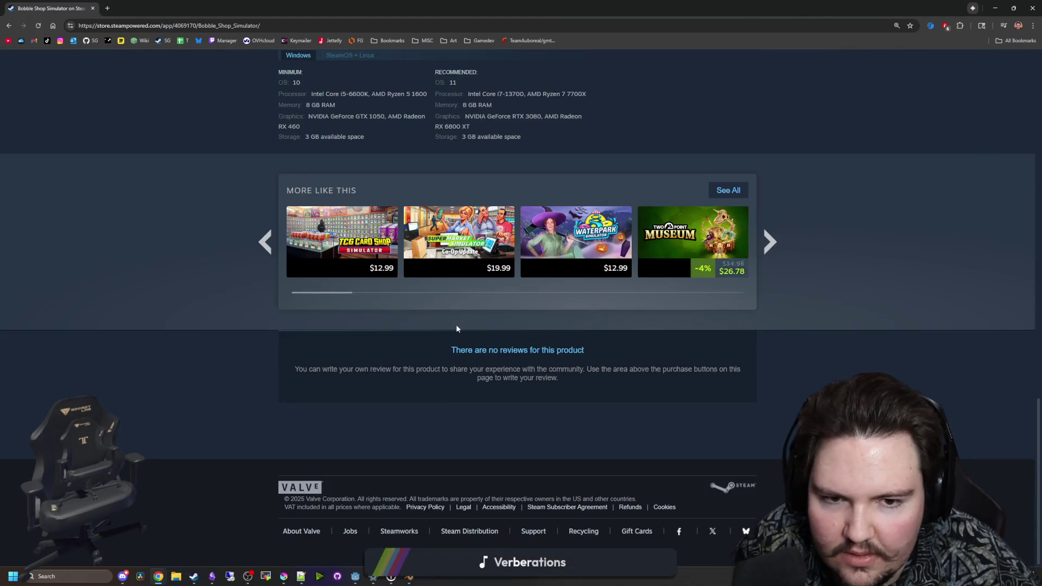
{"action": "scroll", "coordinate": [456, 324], "scroll_direction": "up", "scroll_amount": 20}
Return to Godot, place the caret after the brace on line 111, and show the 2D view
{"action": "key", "text": "alt+Tab"}
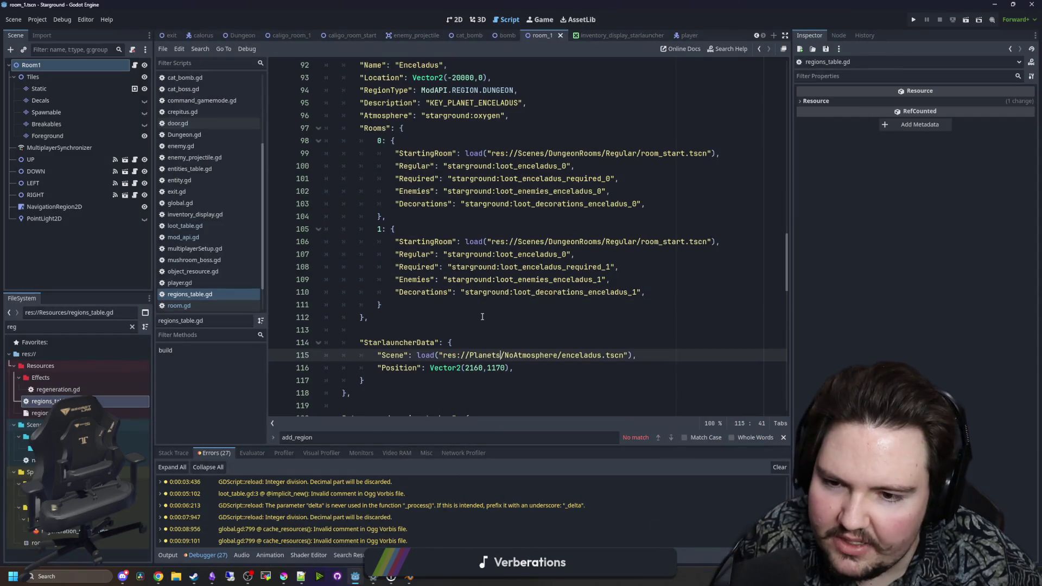
{"action": "left_click", "coordinate": [432, 307]}
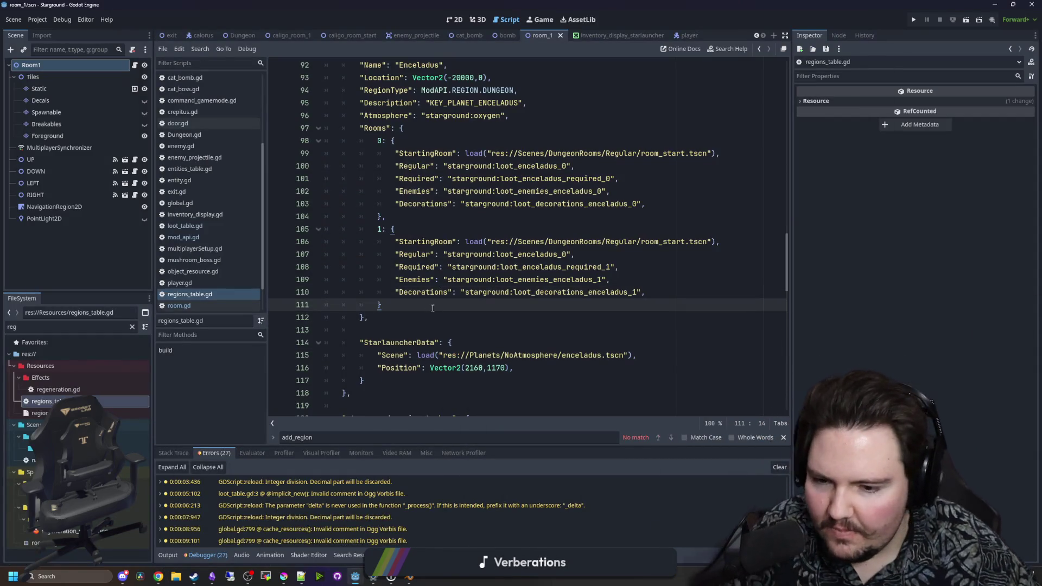
{"action": "left_click", "coordinate": [457, 24]}
Minimize the Godot window and maximize Krita showing the fishboard.kra sketch
{"action": "key", "text": "super+Down"}
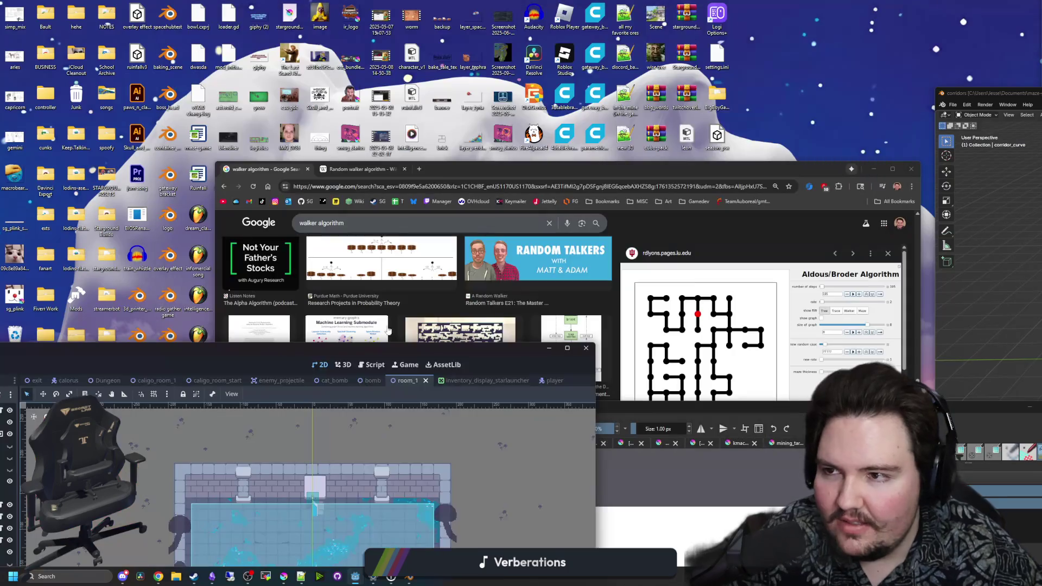
{"action": "key", "text": "super+Down"}
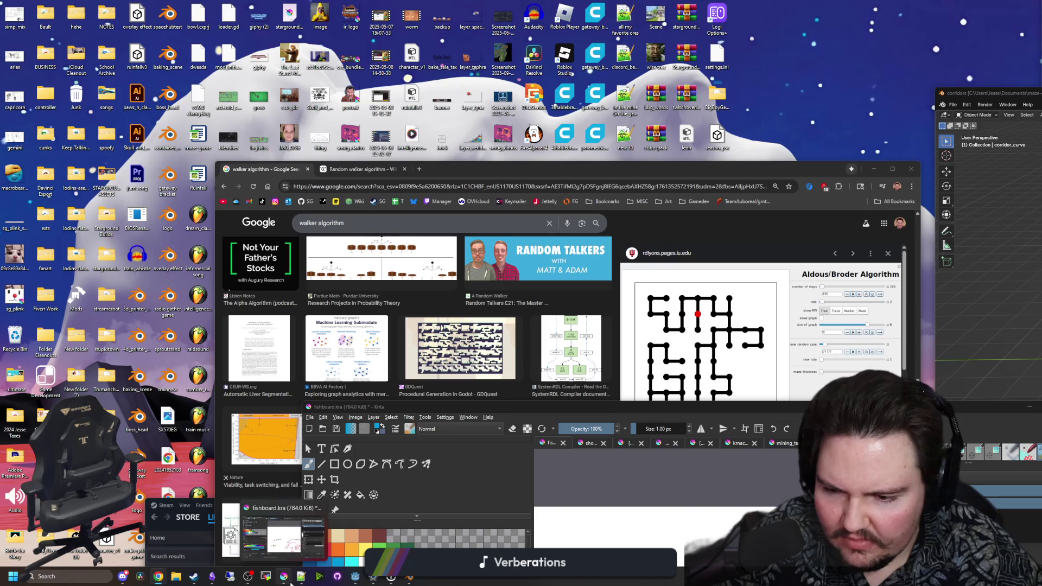
{"action": "mouse_move", "coordinate": [370, 579]}
{"action": "mouse_move", "coordinate": [510, 542]}
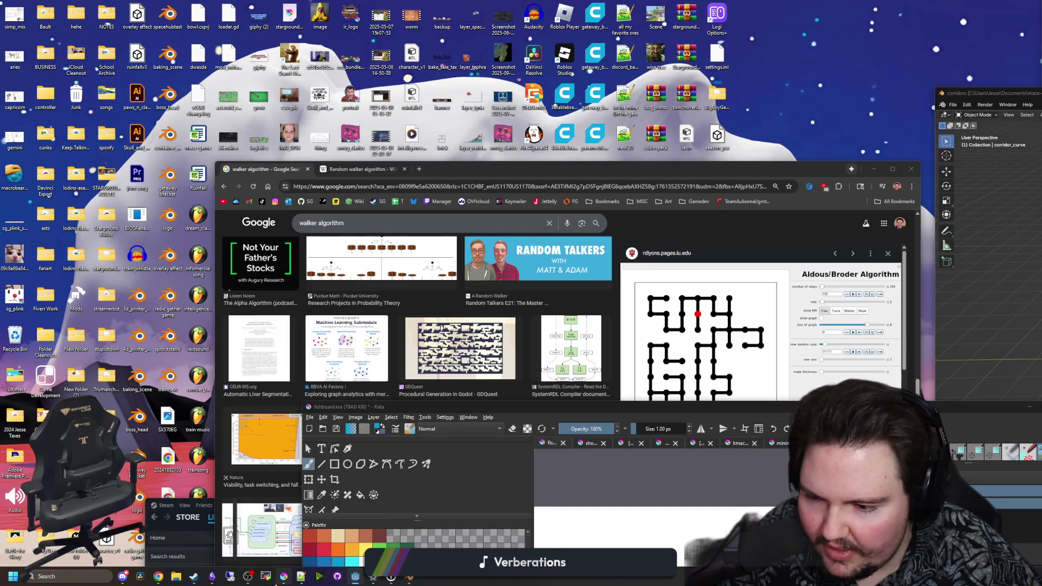
{"action": "mouse_move", "coordinate": [293, 582]}
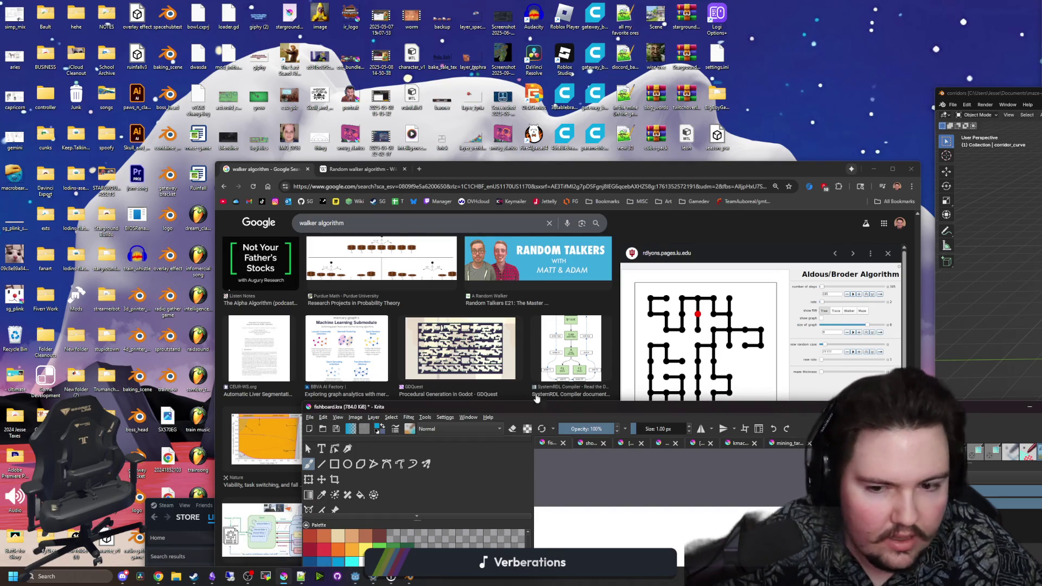
{"action": "double_click", "coordinate": [369, 407]}
{"action": "scroll", "coordinate": [502, 228], "scroll_direction": "up", "scroll_amount": 8}
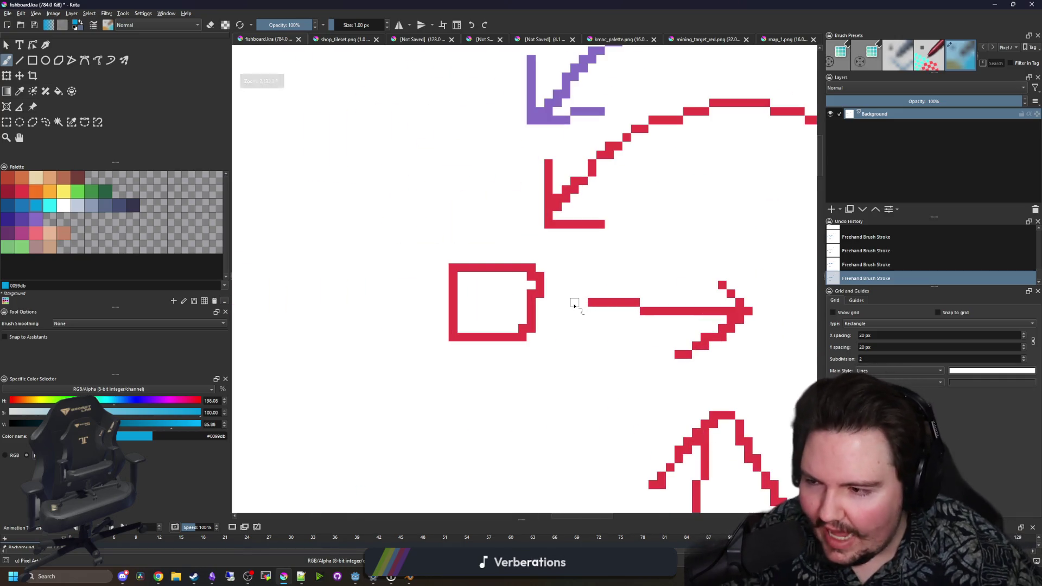
Paint four yellow diagonal rays converging down-right, plus a pointed tip where they meet
{"action": "scroll", "coordinate": [577, 283], "scroll_direction": "down", "scroll_amount": 1}
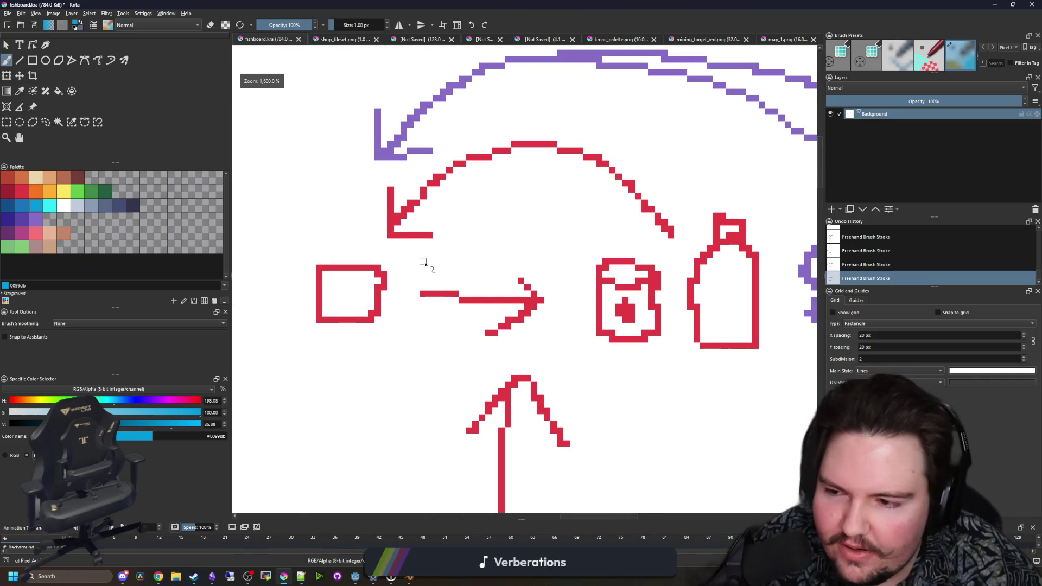
{"action": "scroll", "coordinate": [421, 263], "scroll_direction": "up", "scroll_amount": 1}
{"action": "scroll", "coordinate": [388, 252], "scroll_direction": "up", "scroll_amount": 5}
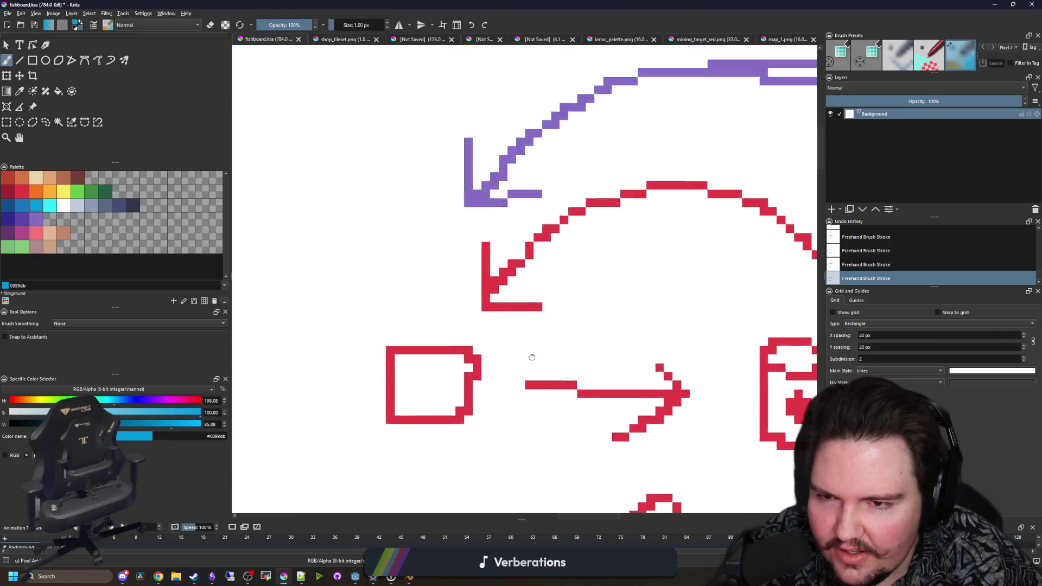
{"action": "left_click", "coordinate": [63, 191]}
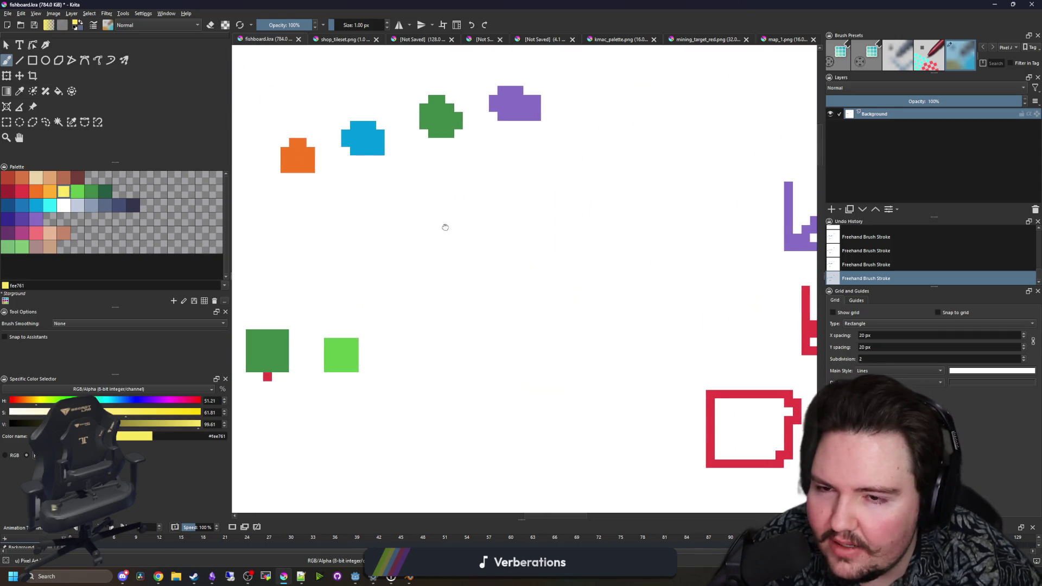
{"action": "left_click_drag", "start_coordinate": [442, 226], "coordinate": [381, 195]}
{"action": "left_click_drag", "start_coordinate": [294, 156], "coordinate": [494, 313]}
{"action": "left_click_drag", "start_coordinate": [433, 121], "coordinate": [530, 314]}
{"action": "mouse_move", "coordinate": [380, 127]}
{"action": "left_mouse_down"}
{"action": "mouse_move", "coordinate": [489, 296]}
{"action": "mouse_move", "coordinate": [535, 336]}
{"action": "left_mouse_up"}
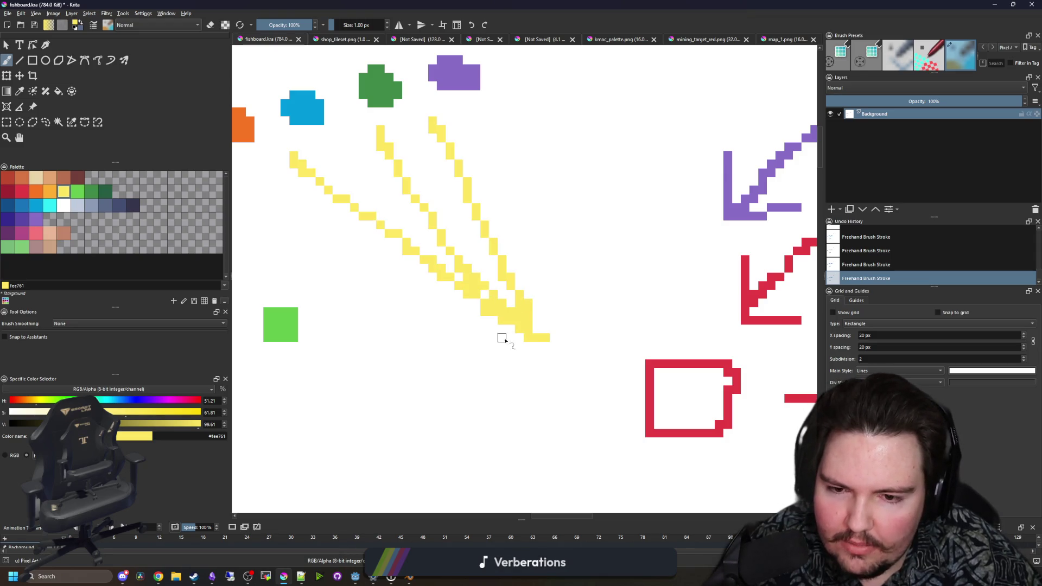
{"action": "mouse_move", "coordinate": [459, 373]}
{"action": "left_mouse_down"}
{"action": "mouse_move", "coordinate": [563, 344]}
{"action": "mouse_move", "coordinate": [559, 255]}
{"action": "left_mouse_up"}
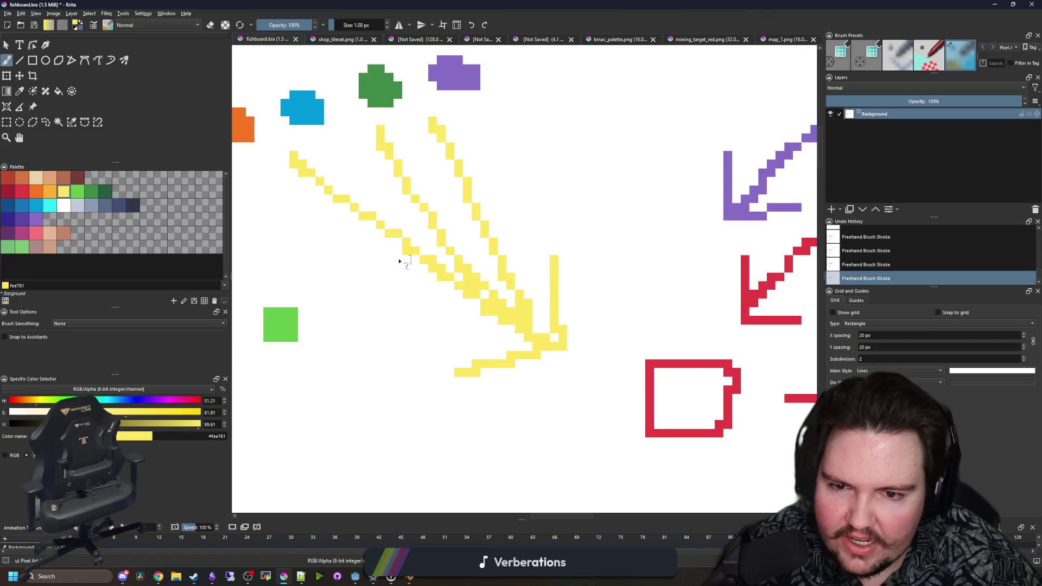
Zoom around the canvas and place the first green pixel of a wheel
{"action": "scroll", "coordinate": [407, 262], "scroll_direction": "down", "scroll_amount": 5}
{"action": "scroll", "coordinate": [415, 270], "scroll_direction": "up", "scroll_amount": 4}
{"action": "scroll", "coordinate": [414, 269], "scroll_direction": "down", "scroll_amount": 1}
{"action": "scroll", "coordinate": [407, 309], "scroll_direction": "up", "scroll_amount": 2}
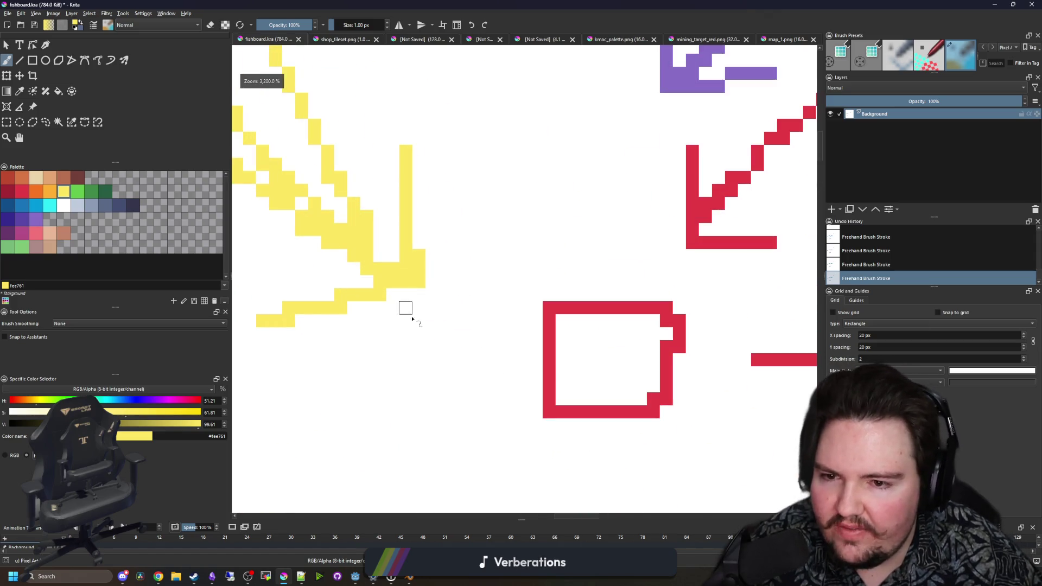
{"action": "scroll", "coordinate": [414, 319], "scroll_direction": "down", "scroll_amount": 2}
{"action": "scroll", "coordinate": [411, 313], "scroll_direction": "down", "scroll_amount": 1}
{"action": "scroll", "coordinate": [411, 313], "scroll_direction": "down", "scroll_amount": 1}
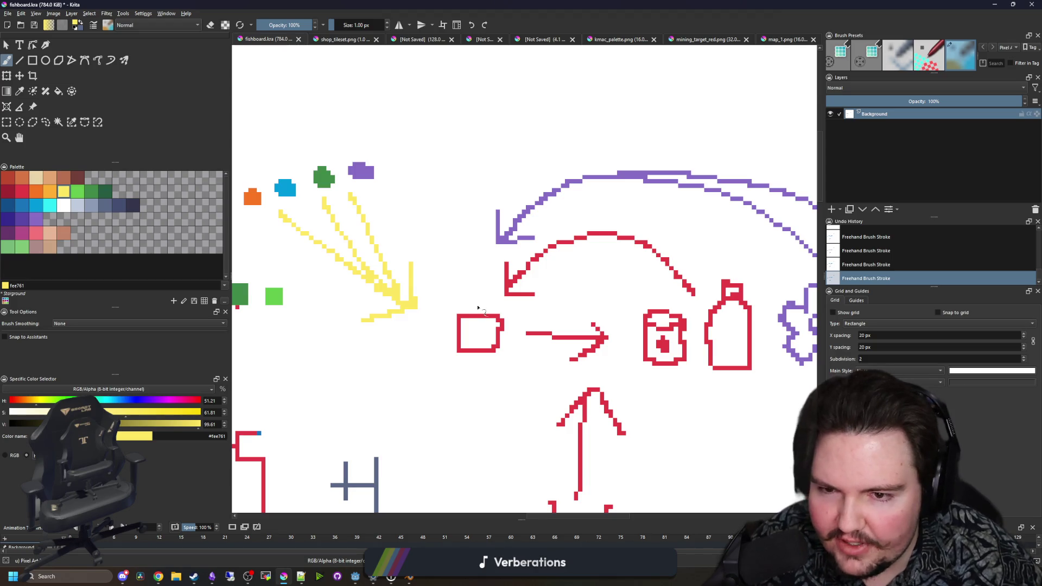
{"action": "scroll", "coordinate": [478, 328], "scroll_direction": "up", "scroll_amount": 4}
{"action": "scroll", "coordinate": [340, 328], "scroll_direction": "down", "scroll_amount": 1}
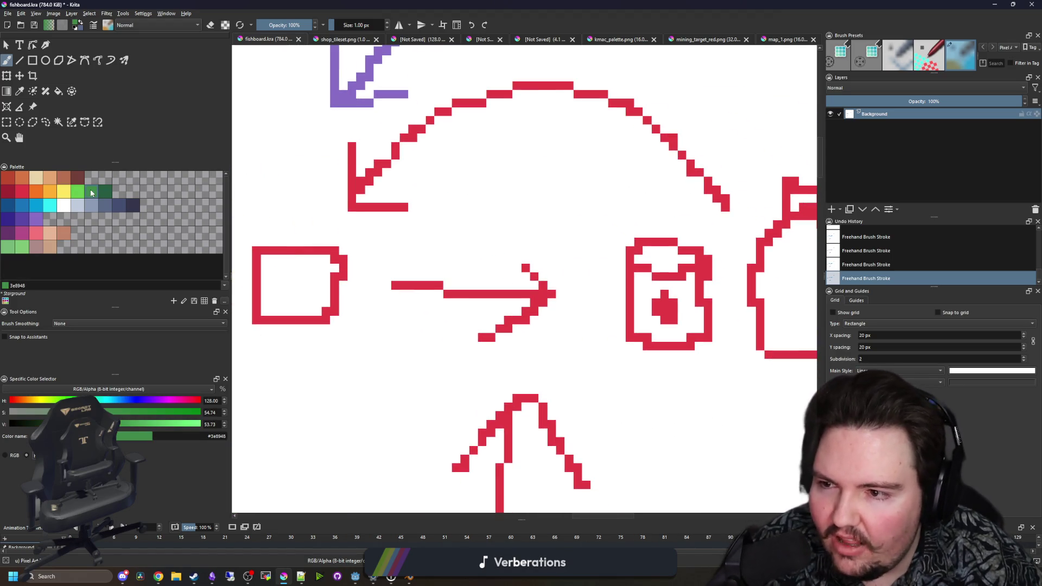
{"action": "scroll", "coordinate": [361, 284], "scroll_direction": "down", "scroll_amount": 1}
{"action": "scroll", "coordinate": [401, 325], "scroll_direction": "up", "scroll_amount": 4}
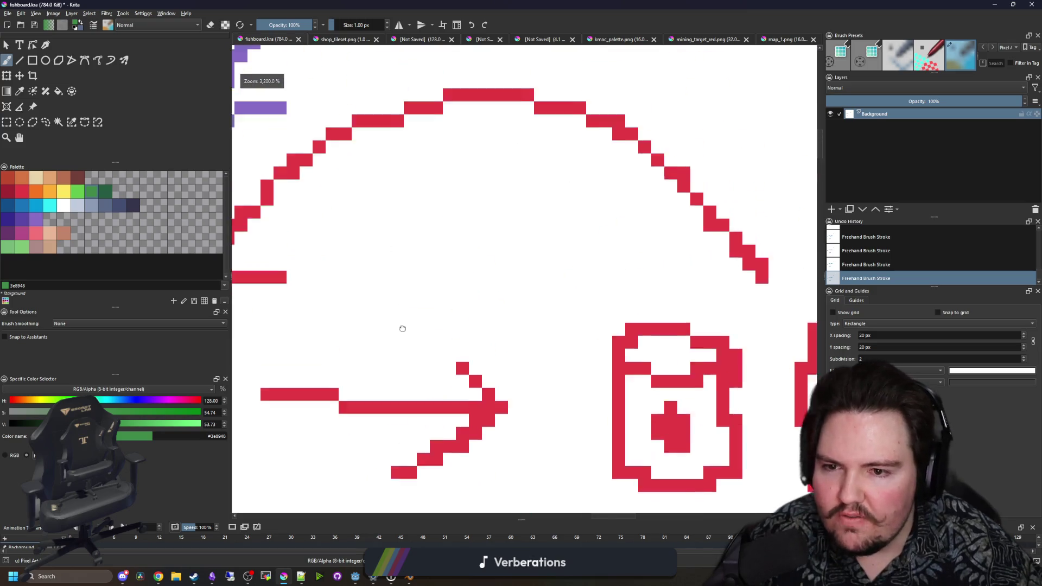
{"action": "left_click", "coordinate": [368, 296]}
Paint two green wheel blocks and a blue body bar above them
{"action": "left_click_drag", "start_coordinate": [353, 300], "coordinate": [372, 270]}
{"action": "left_click_drag", "start_coordinate": [497, 296], "coordinate": [525, 288]}
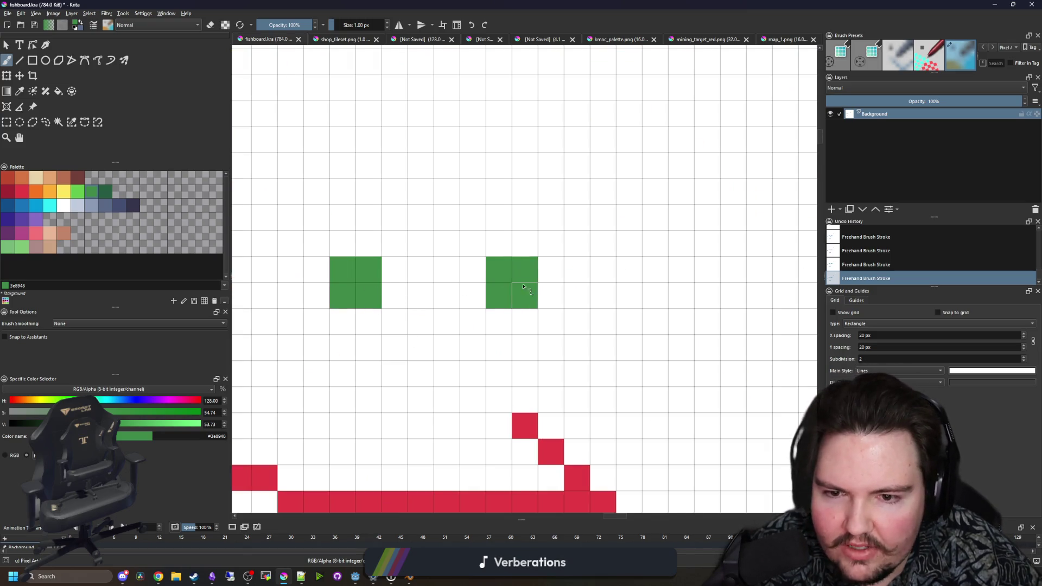
{"action": "left_click", "coordinate": [34, 205]}
{"action": "mouse_move", "coordinate": [393, 274]}
{"action": "left_mouse_down"}
{"action": "mouse_move", "coordinate": [440, 243]}
{"action": "mouse_move", "coordinate": [370, 242]}
{"action": "mouse_move", "coordinate": [502, 243]}
{"action": "mouse_move", "coordinate": [551, 217]}
{"action": "mouse_move", "coordinate": [551, 245]}
{"action": "mouse_move", "coordinate": [353, 269]}
{"action": "left_mouse_up"}
Pick grey-blue, then try light orange and settle on the darker orange swatch
{"action": "left_click", "coordinate": [107, 206]}
{"action": "scroll", "coordinate": [333, 257], "scroll_direction": "down", "scroll_amount": 3}
{"action": "scroll", "coordinate": [353, 270], "scroll_direction": "down", "scroll_amount": 5}
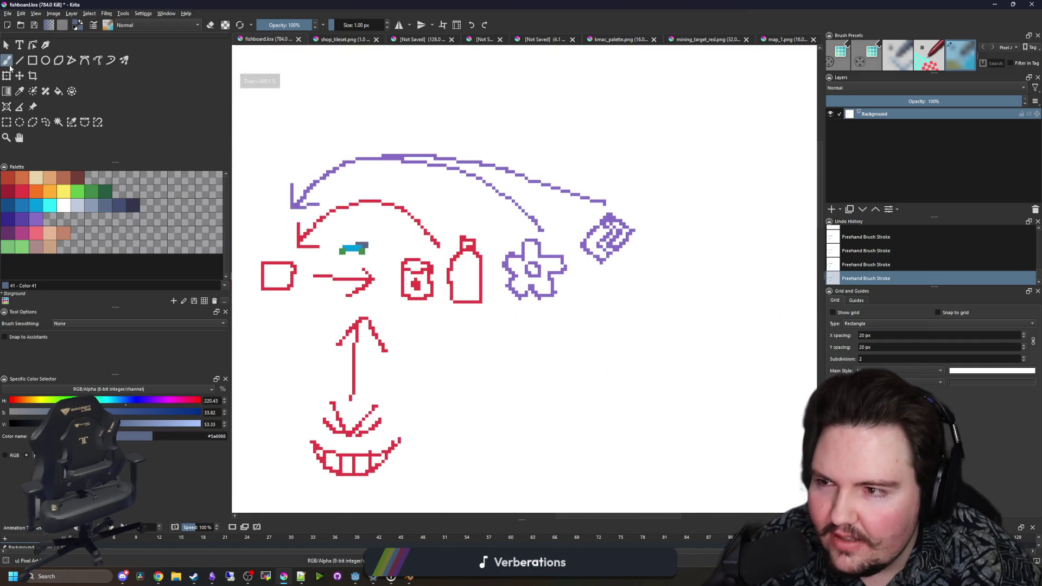
{"action": "scroll", "coordinate": [444, 280], "scroll_direction": "up", "scroll_amount": 1}
{"action": "scroll", "coordinate": [444, 280], "scroll_direction": "up", "scroll_amount": 3}
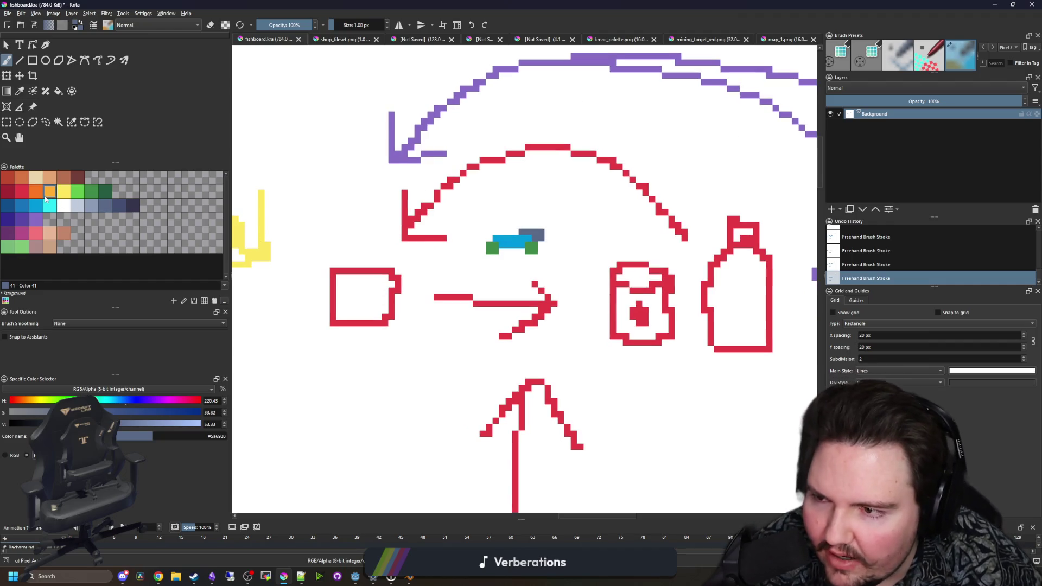
{"action": "double_click", "coordinate": [45, 197]}
{"action": "key", "text": "Return"}
{"action": "scroll", "coordinate": [292, 274], "scroll_direction": "right", "scroll_amount": 5}
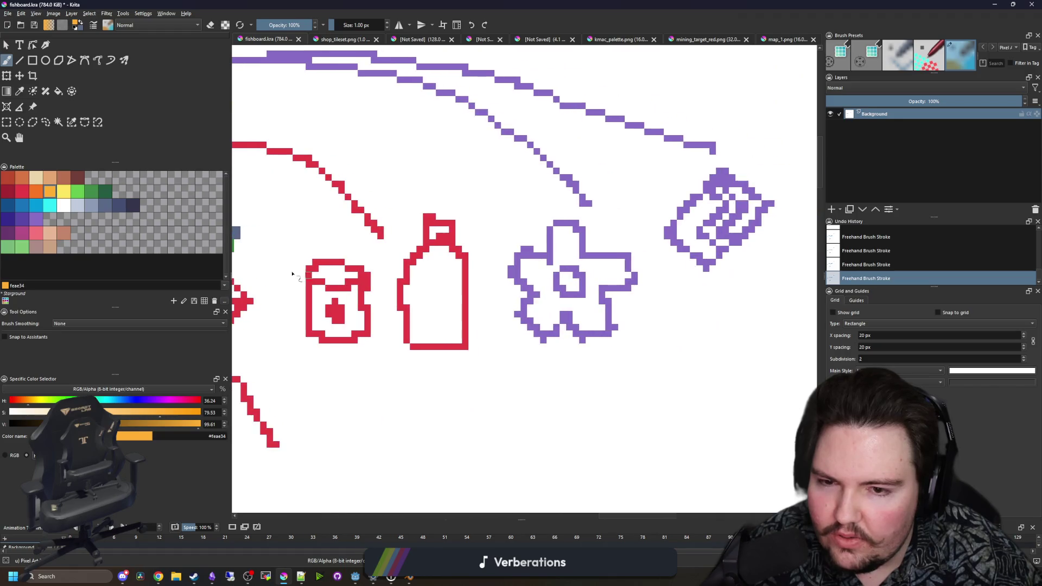
{"action": "left_click", "coordinate": [32, 193]}
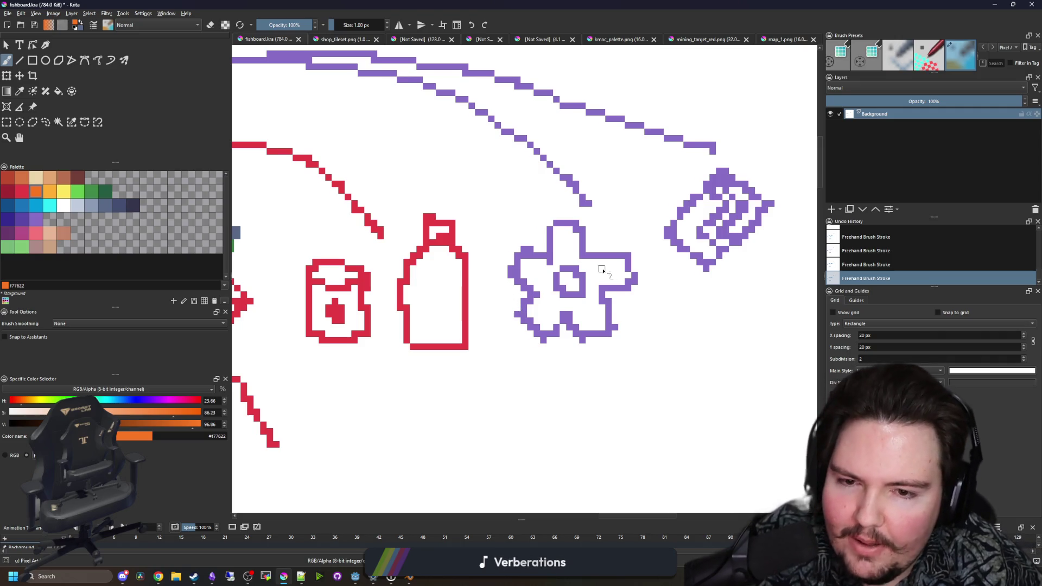
{"action": "left_click_drag", "start_coordinate": [596, 261], "coordinate": [423, 321]}
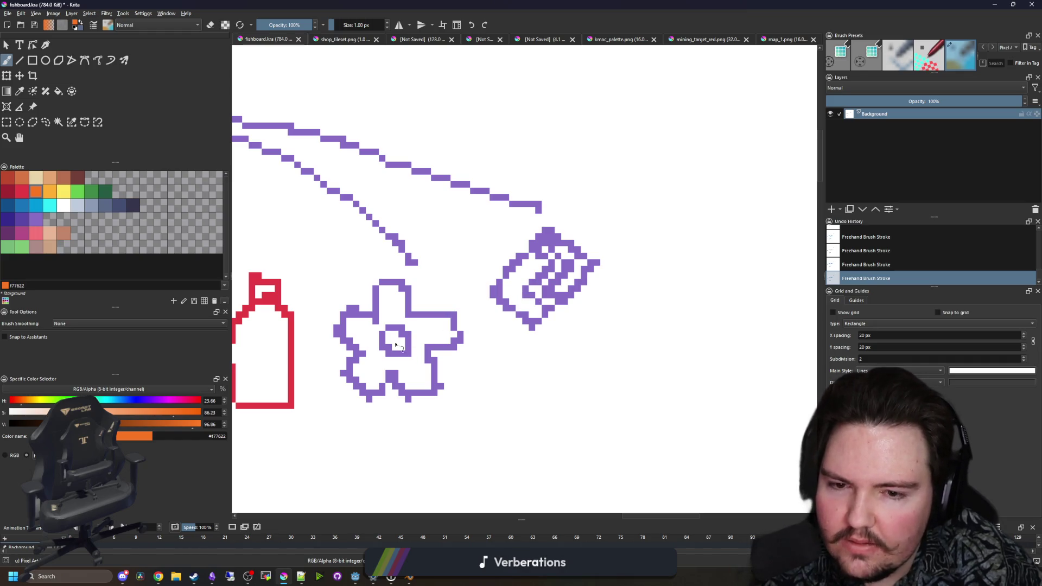
{"action": "scroll", "coordinate": [331, 339], "scroll_direction": "left", "scroll_amount": 5}
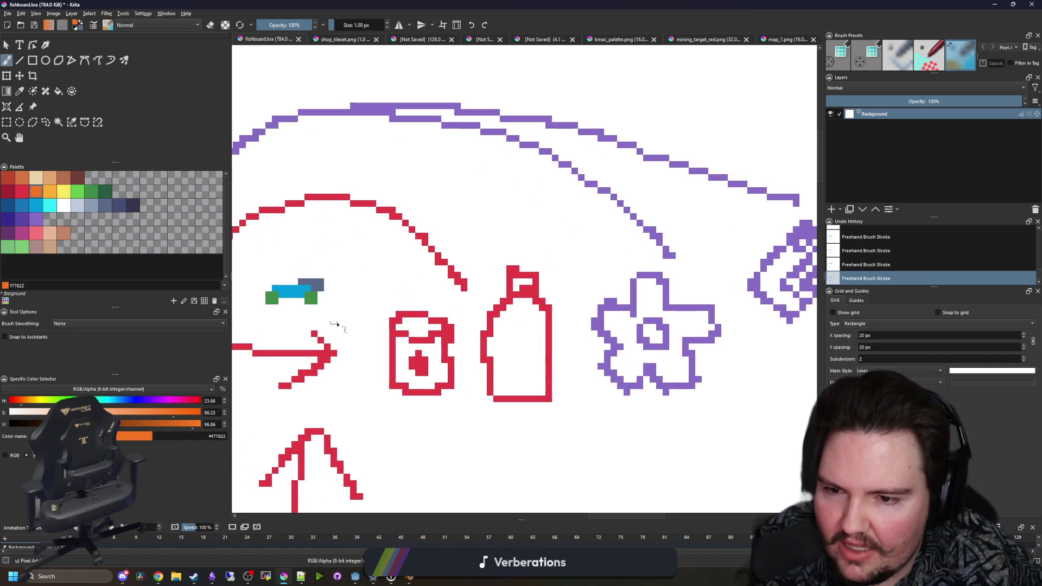
{"action": "scroll", "coordinate": [380, 304], "scroll_direction": "left", "scroll_amount": 3}
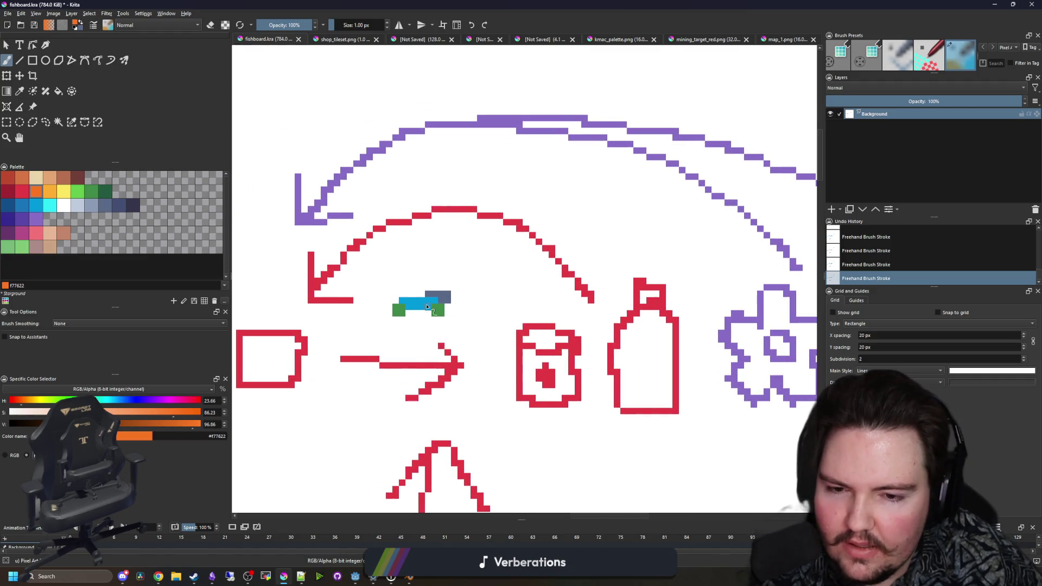
{"action": "scroll", "coordinate": [427, 308], "scroll_direction": "down", "scroll_amount": 3}
{"action": "scroll", "coordinate": [564, 331], "scroll_direction": "up", "scroll_amount": 5}
{"action": "scroll", "coordinate": [494, 277], "scroll_direction": "up", "scroll_amount": 2}
{"action": "scroll", "coordinate": [493, 287], "scroll_direction": "down", "scroll_amount": 5}
{"action": "scroll", "coordinate": [493, 296], "scroll_direction": "down", "scroll_amount": 1}
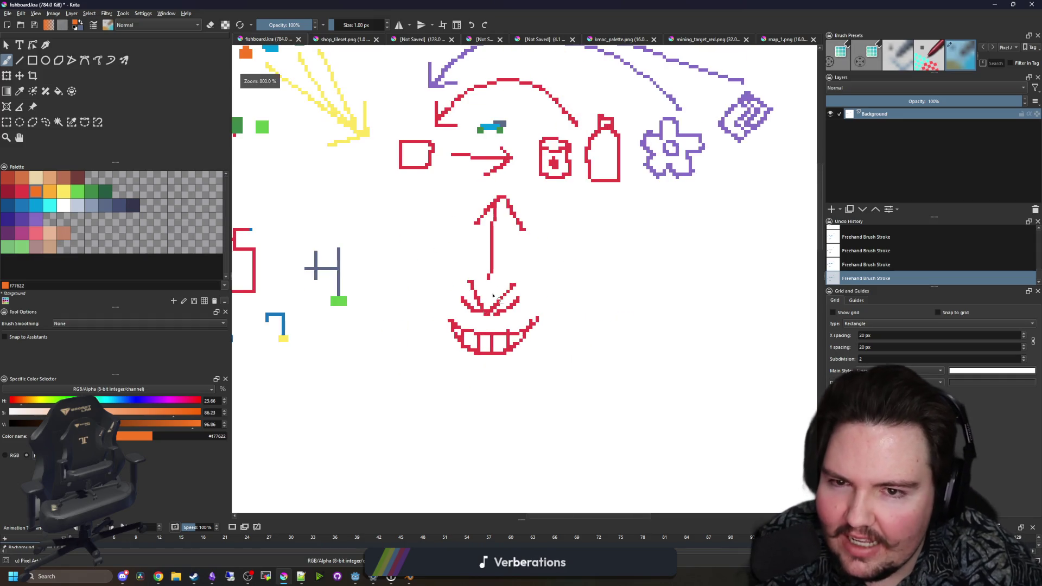
{"action": "scroll", "coordinate": [391, 228], "scroll_direction": "up", "scroll_amount": 2}
{"action": "scroll", "coordinate": [386, 234], "scroll_direction": "down", "scroll_amount": 2}
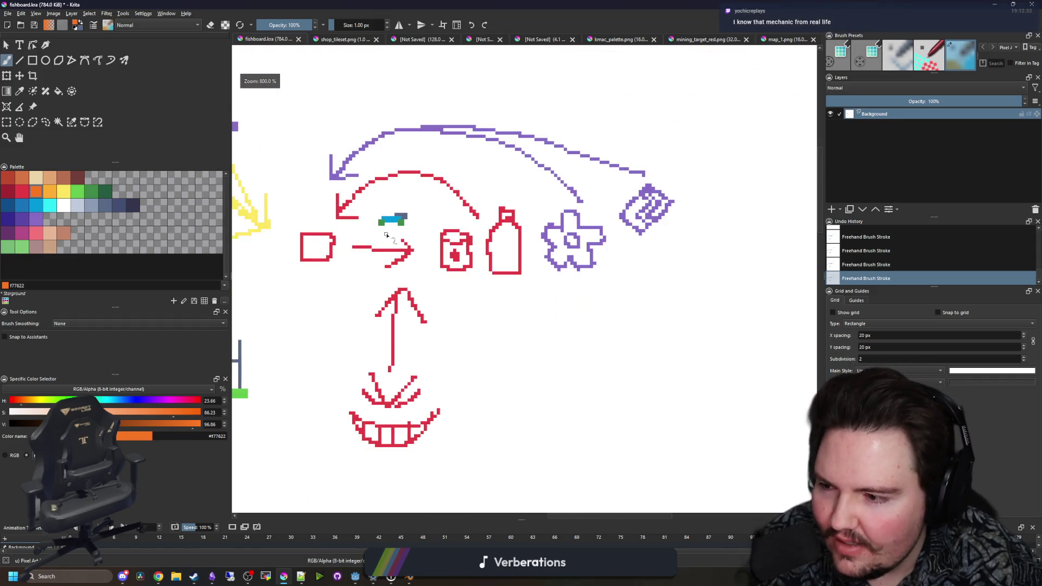
{"action": "left_click_drag", "start_coordinate": [456, 343], "coordinate": [486, 315]}
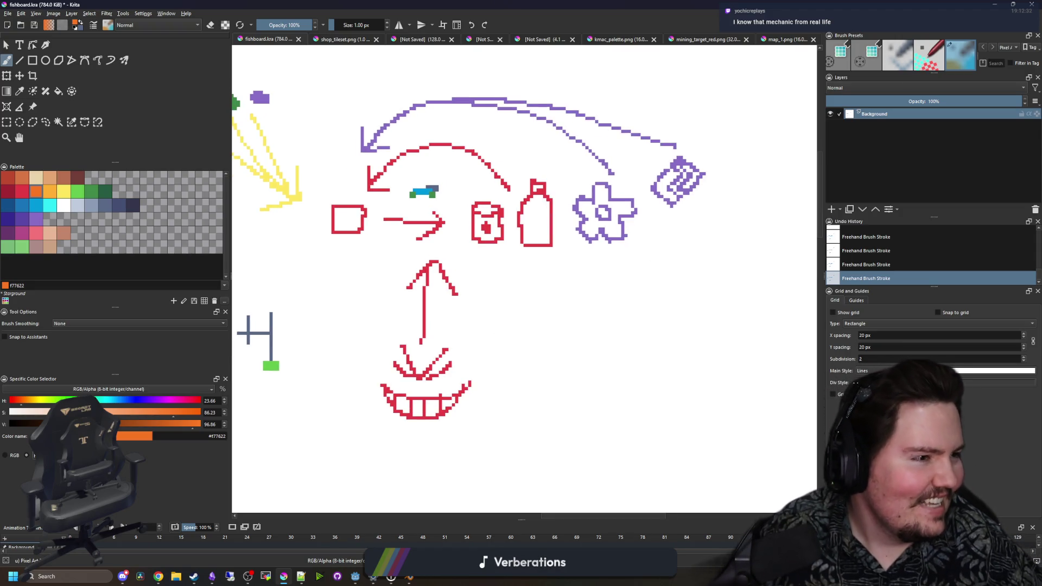
{"action": "key", "text": "alt+Tab"}
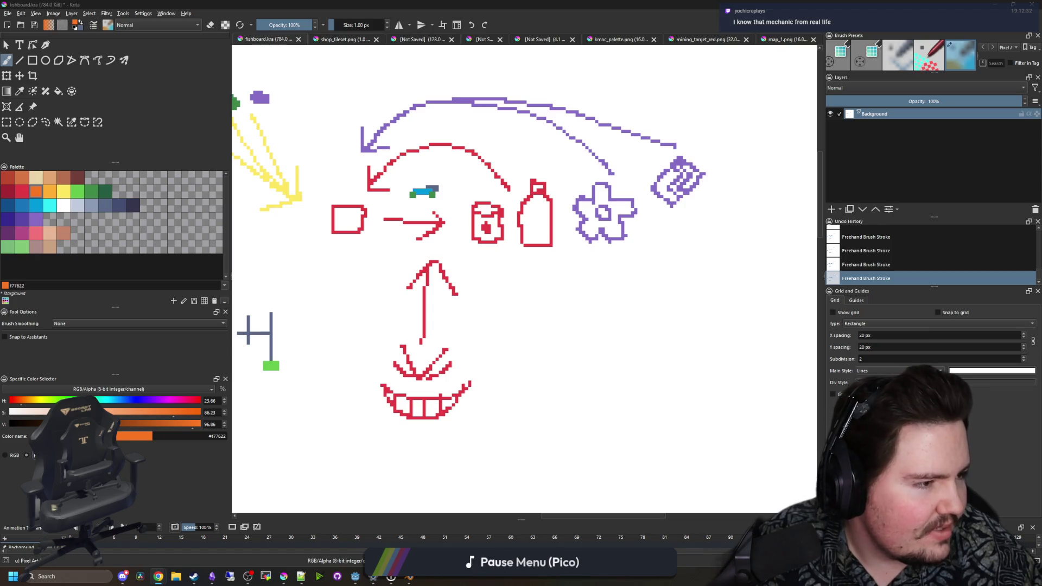
{"action": "mouse_move", "coordinate": [1041, 71]}
{"action": "left_mouse_down"}
{"action": "mouse_move", "coordinate": [790, 146]}
{"action": "mouse_move", "coordinate": [783, 121]}
{"action": "left_mouse_up"}
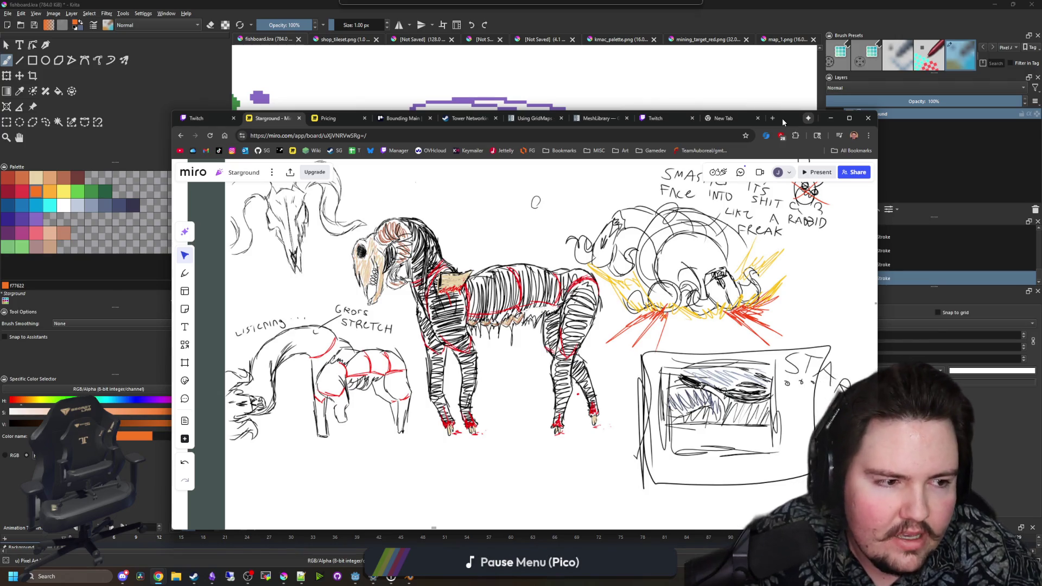
Move the Miro board window aside, pan the Krita canvas, and show the desktop
{"action": "left_click_drag", "start_coordinate": [783, 118], "coordinate": [1041, 163]}
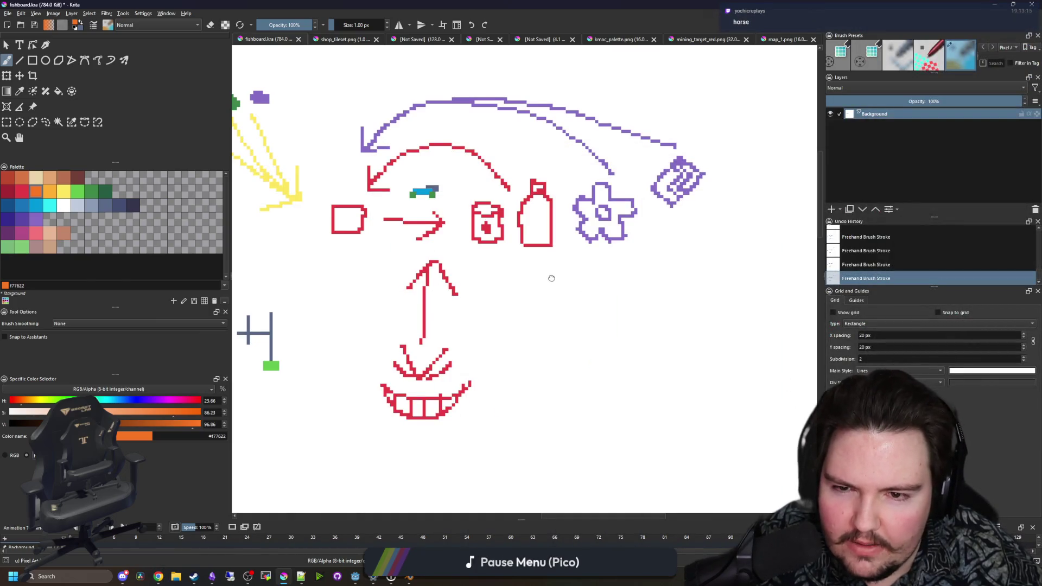
{"action": "left_click_drag", "start_coordinate": [552, 277], "coordinate": [519, 317]}
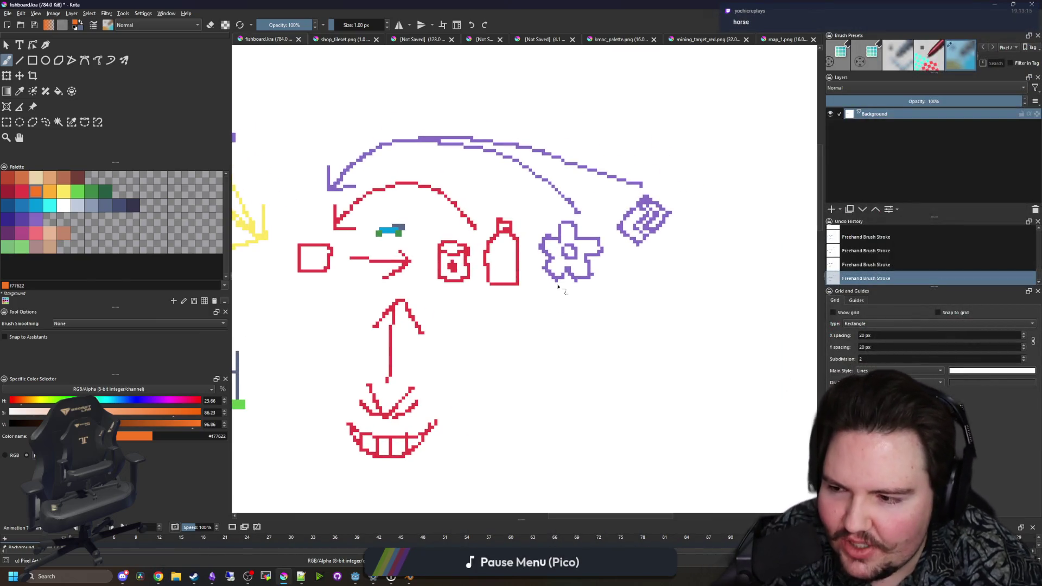
{"action": "key", "text": "super+d"}
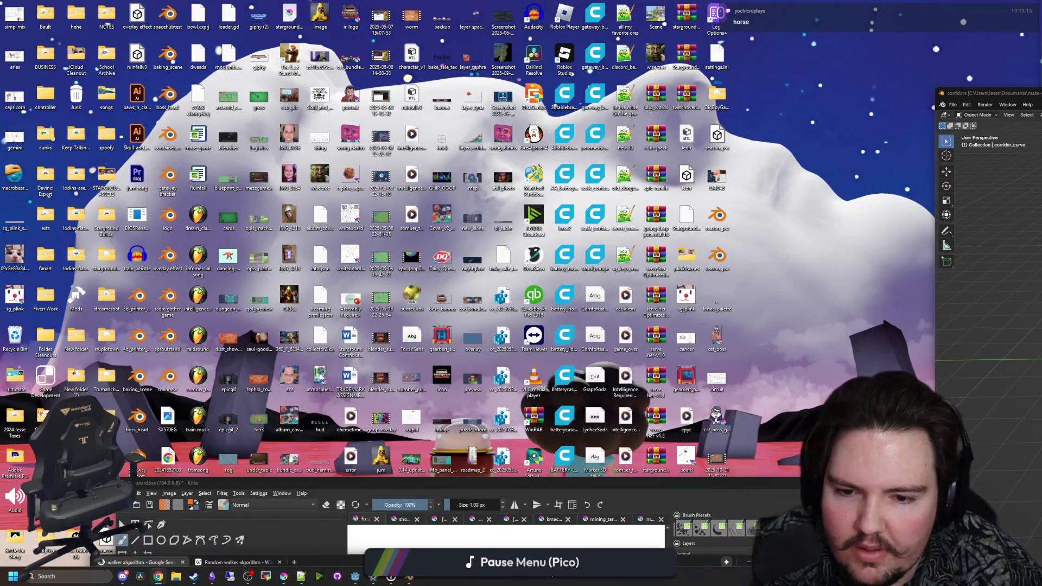
Move the Krita window up, then bring the Godot editor and the Steam library forward
{"action": "left_click_drag", "start_coordinate": [641, 488], "coordinate": [662, 319]}
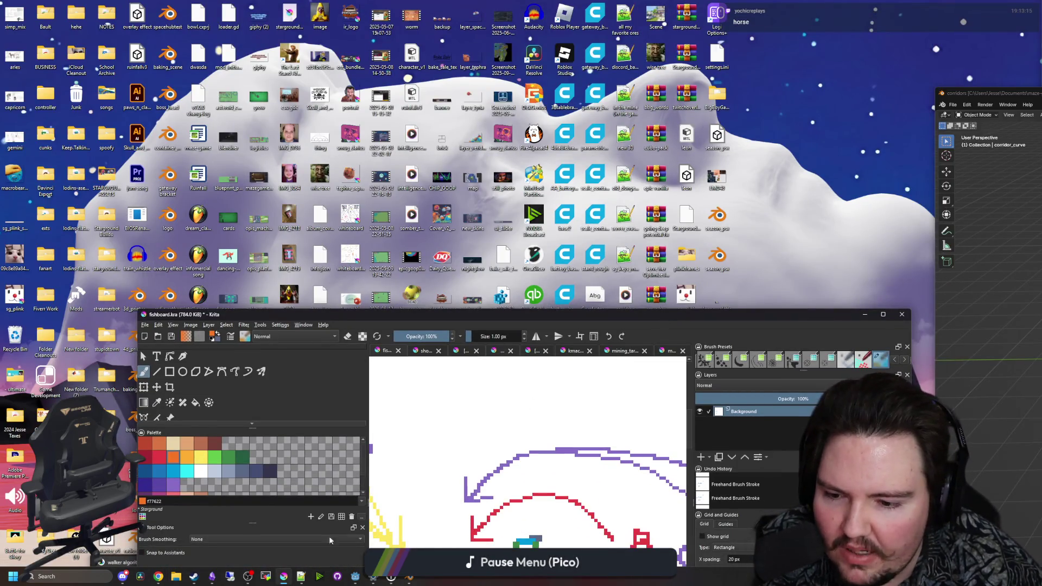
{"action": "mouse_move", "coordinate": [356, 576]}
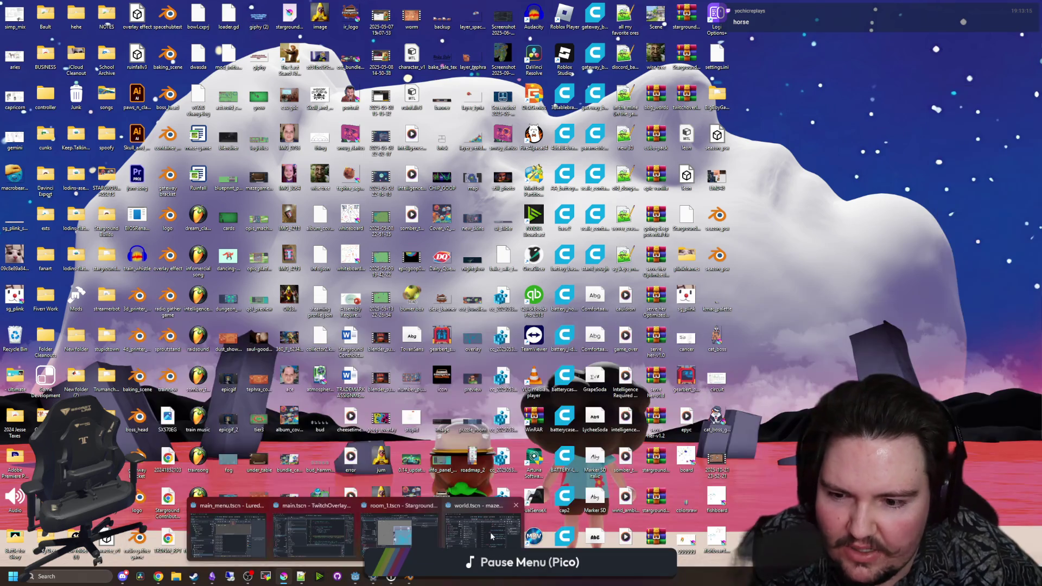
{"action": "left_click", "coordinate": [400, 529]}
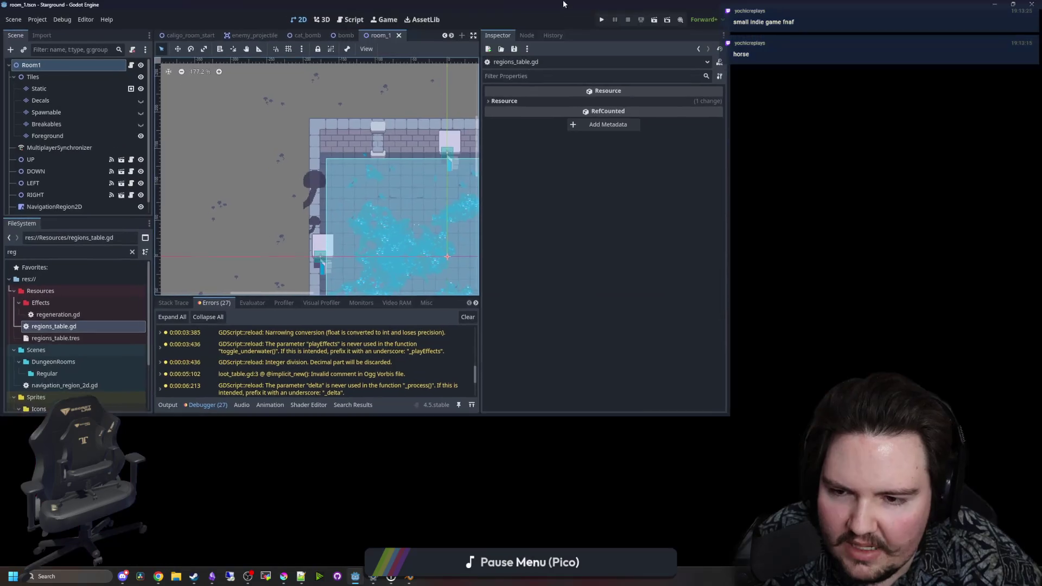
{"action": "mouse_move", "coordinate": [194, 577]}
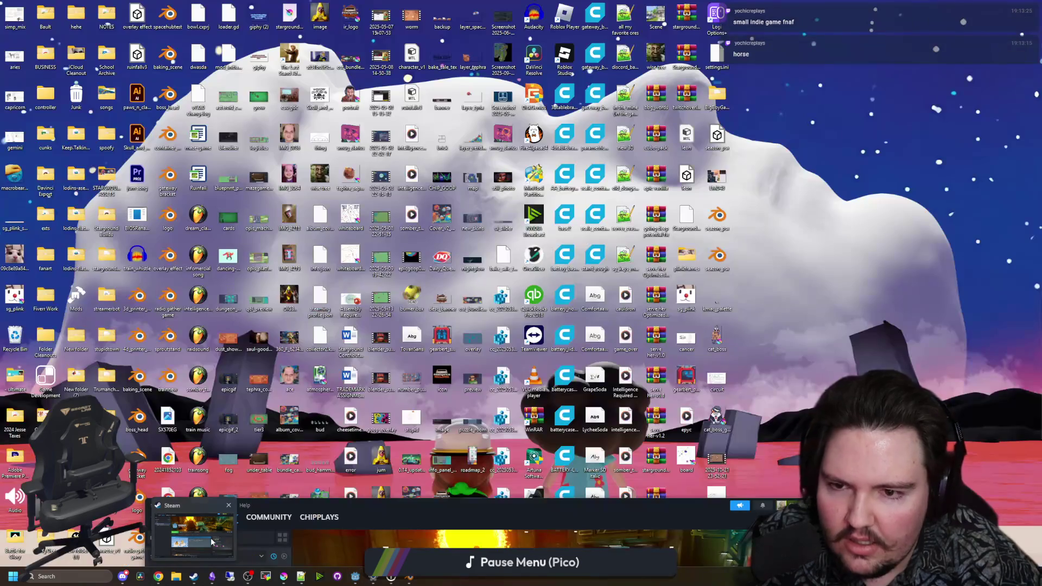
{"action": "left_click", "coordinate": [212, 541]}
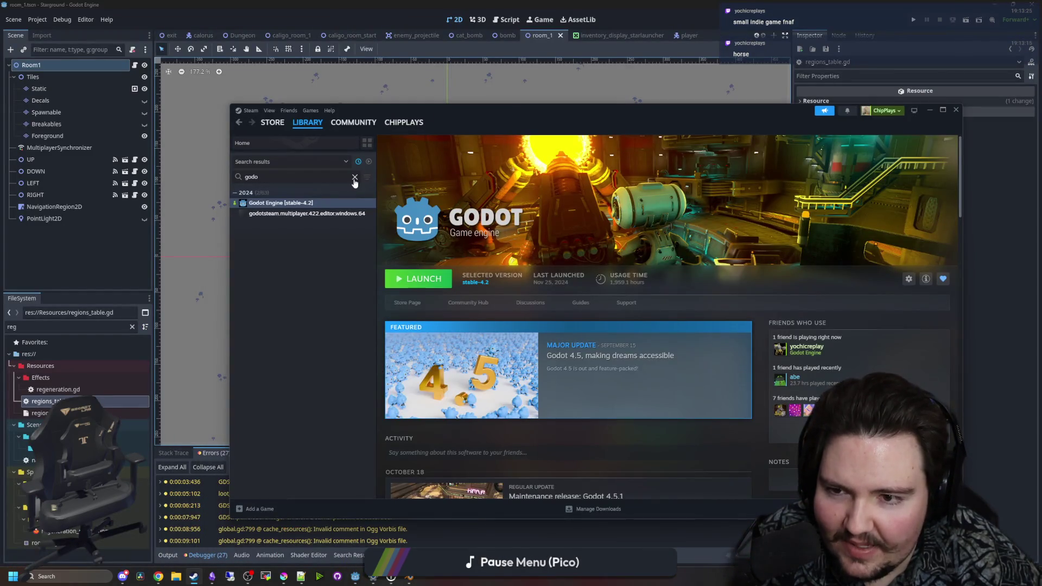
Clear the library search and filter by the 'horror' store tag, choosing Psychological Horror
{"action": "left_click", "coordinate": [355, 178]}
{"action": "left_click", "coordinate": [367, 178]}
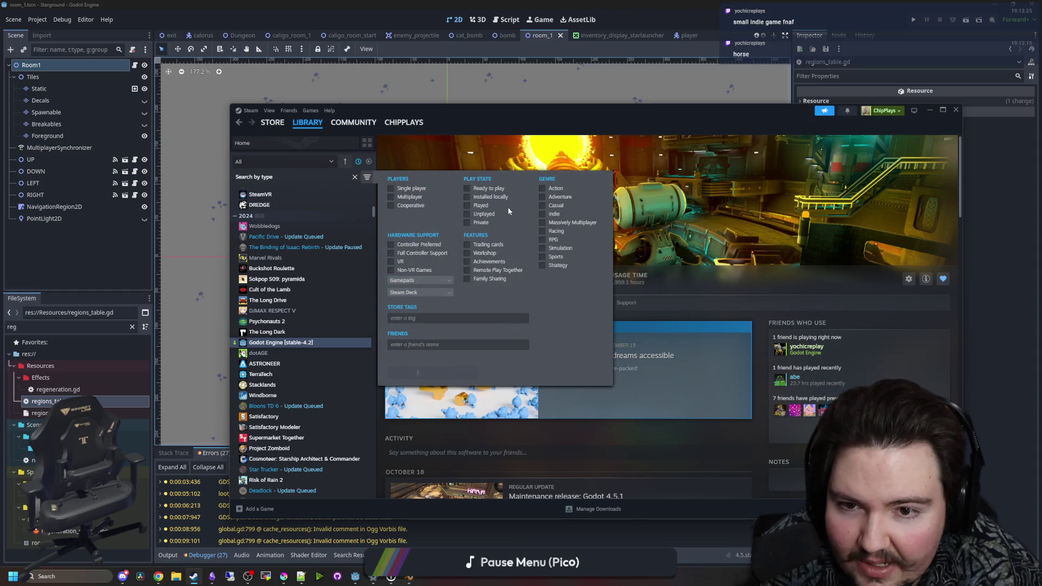
{"action": "left_click", "coordinate": [426, 317]}
{"action": "type", "text": "horror"}
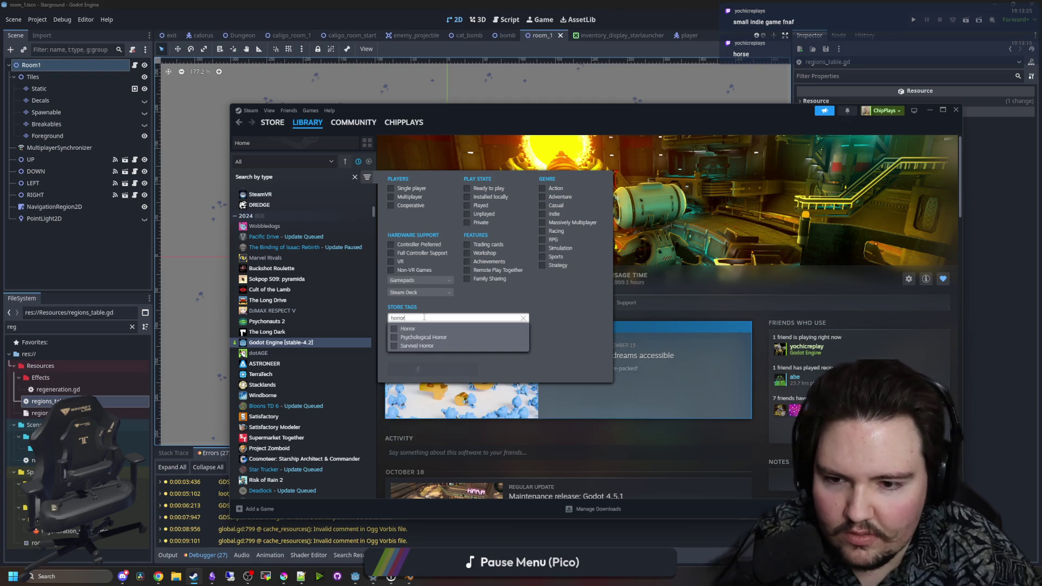
{"action": "left_click", "coordinate": [415, 336]}
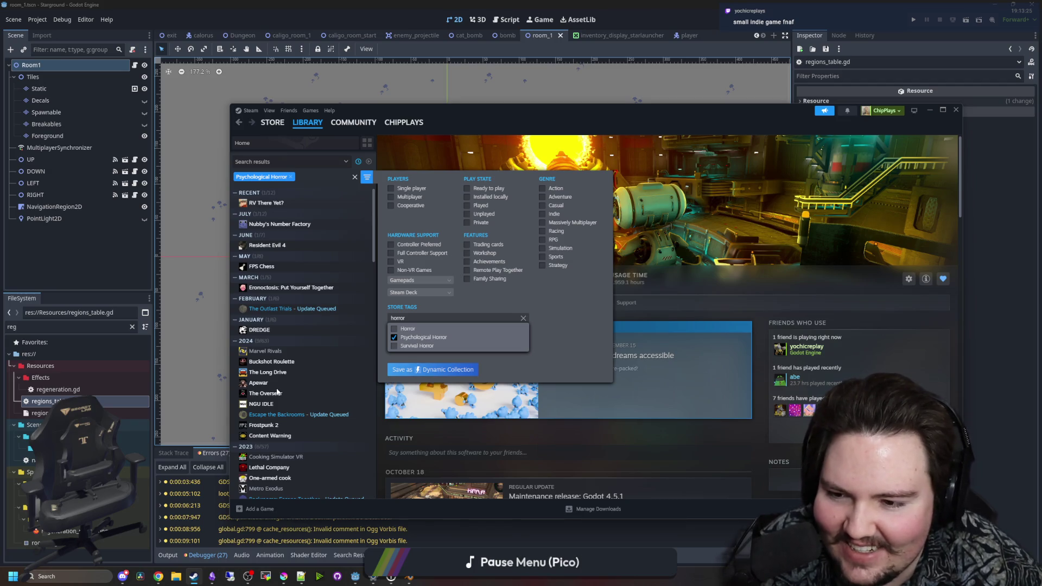
Switch the tag filter to Horror and open the Eronoctosis: Put Yourself Together store page
{"action": "left_click", "coordinate": [395, 337]}
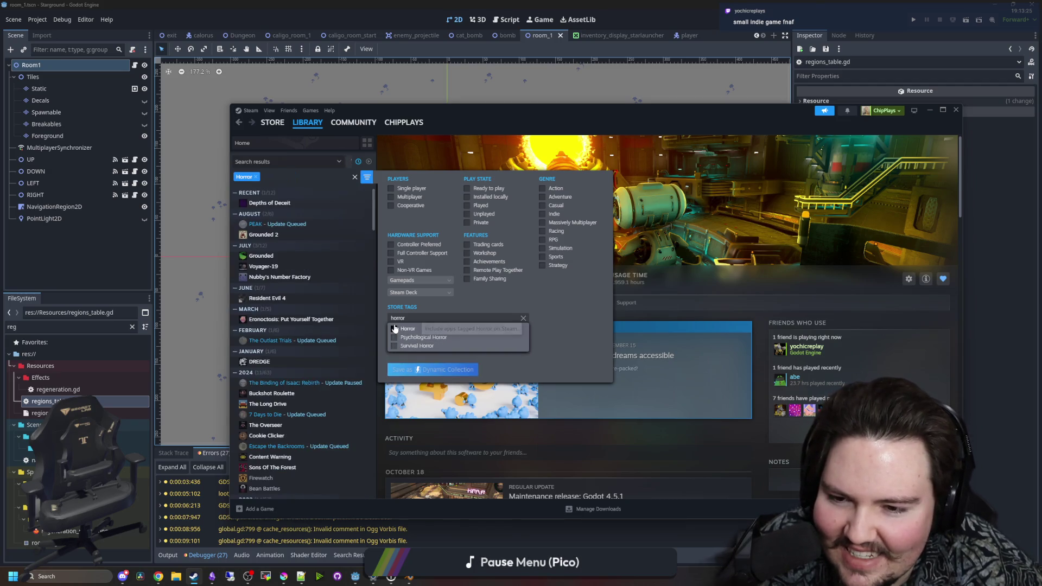
{"action": "left_click", "coordinate": [395, 329]}
{"action": "left_click", "coordinate": [317, 320]}
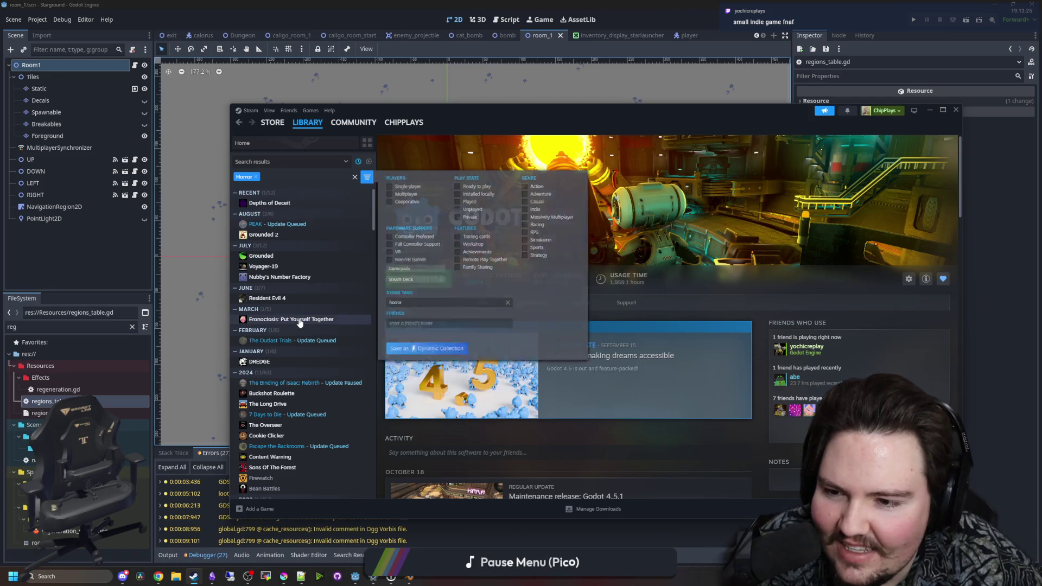
{"action": "left_click", "coordinate": [412, 309]}
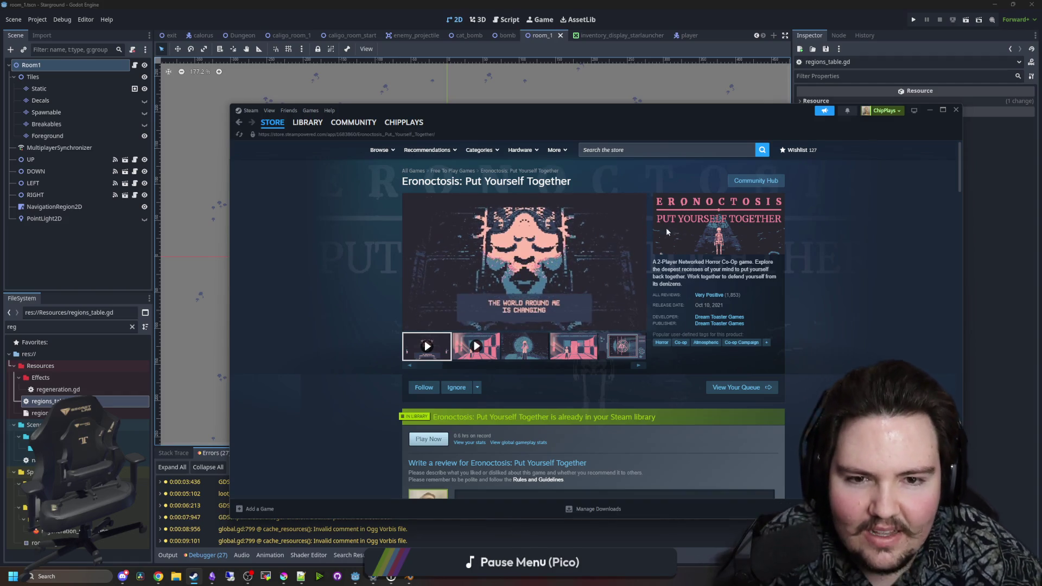
{"action": "left_click", "coordinate": [524, 346]}
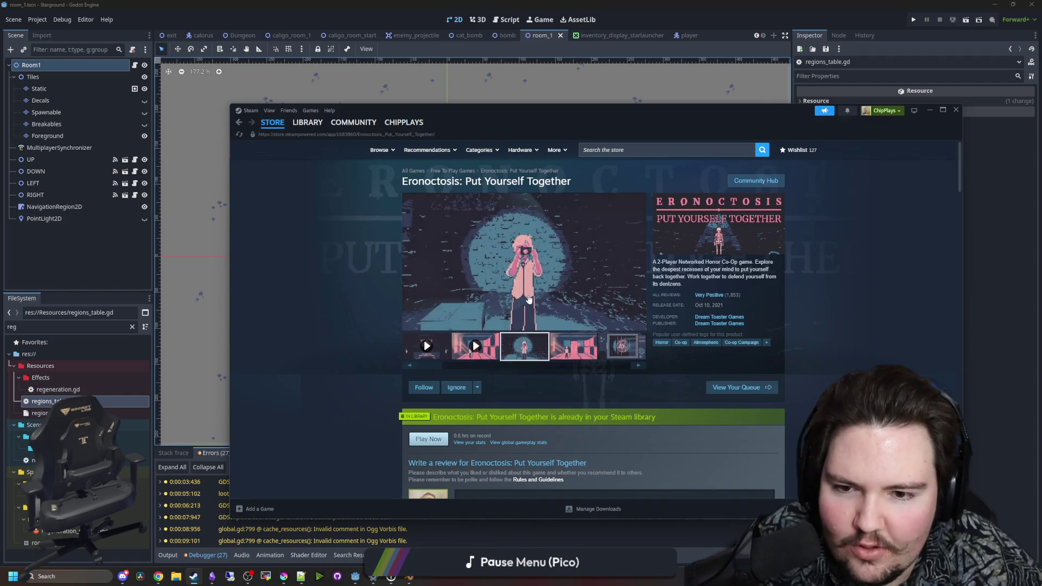
{"action": "left_click", "coordinate": [524, 271]}
{"action": "key", "text": "Right"}
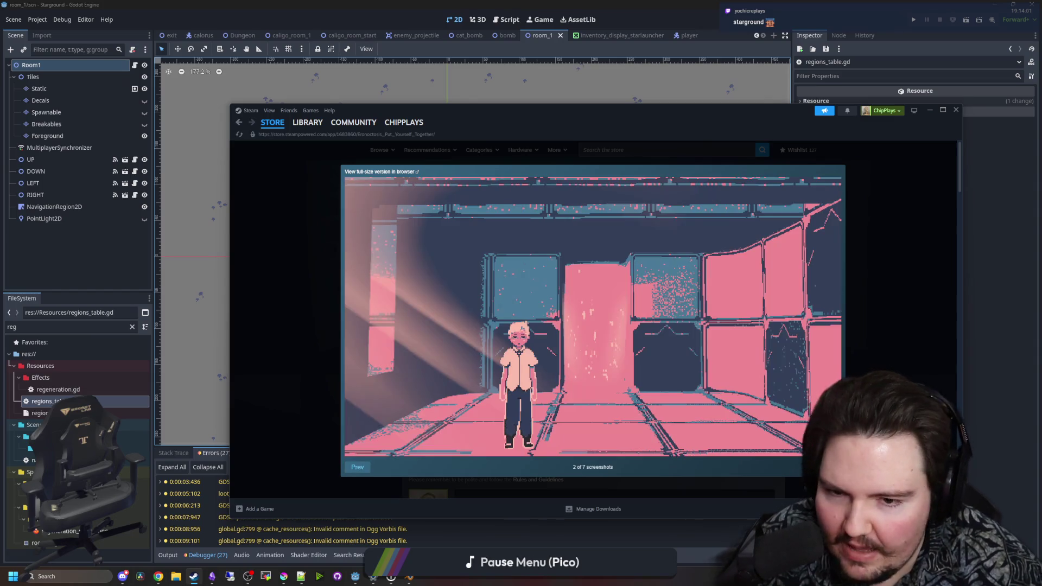
{"action": "key", "text": "Right"}
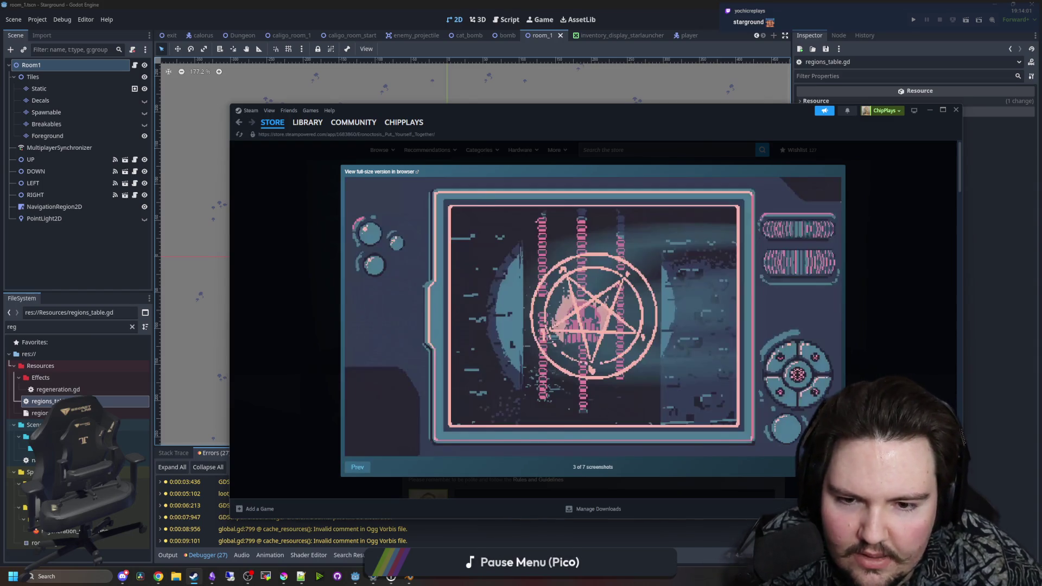
{"action": "key", "text": "Right"}
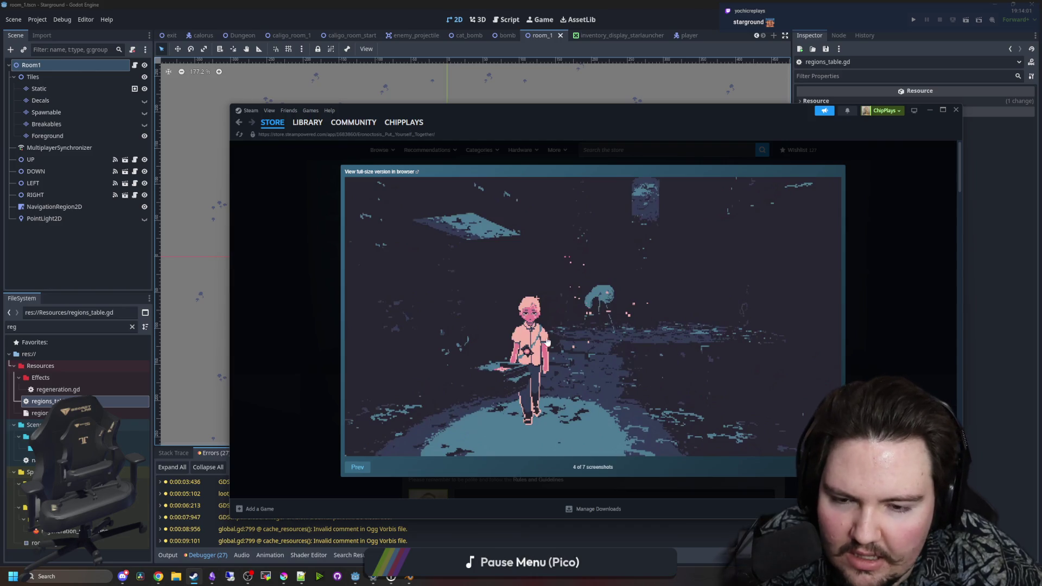
{"action": "key", "text": "Right"}
{"action": "key", "text": "Right"}
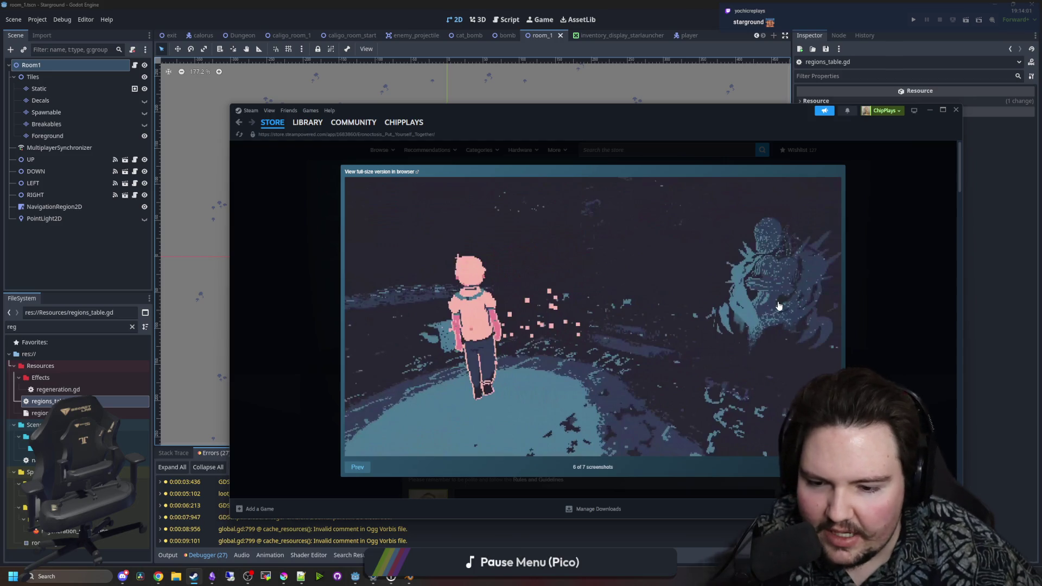
{"action": "key", "text": "Right"}
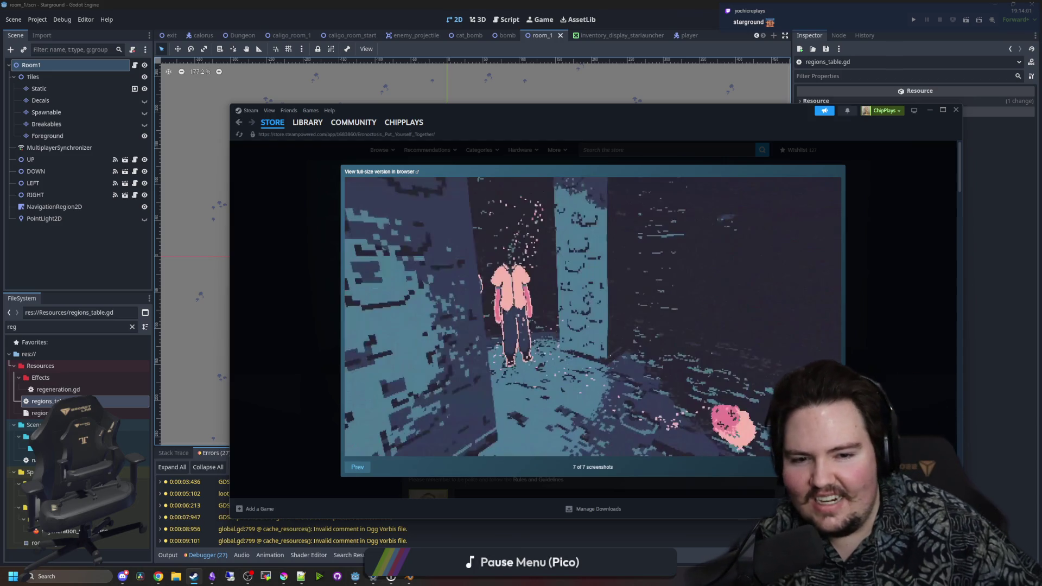
{"action": "left_click", "coordinate": [357, 468]}
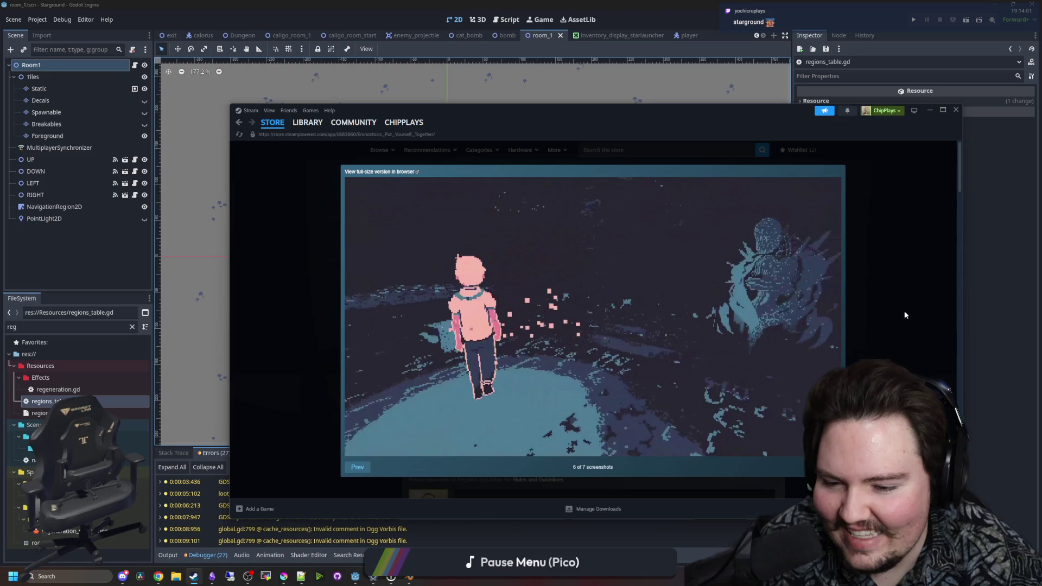
{"action": "left_click", "coordinate": [869, 262]}
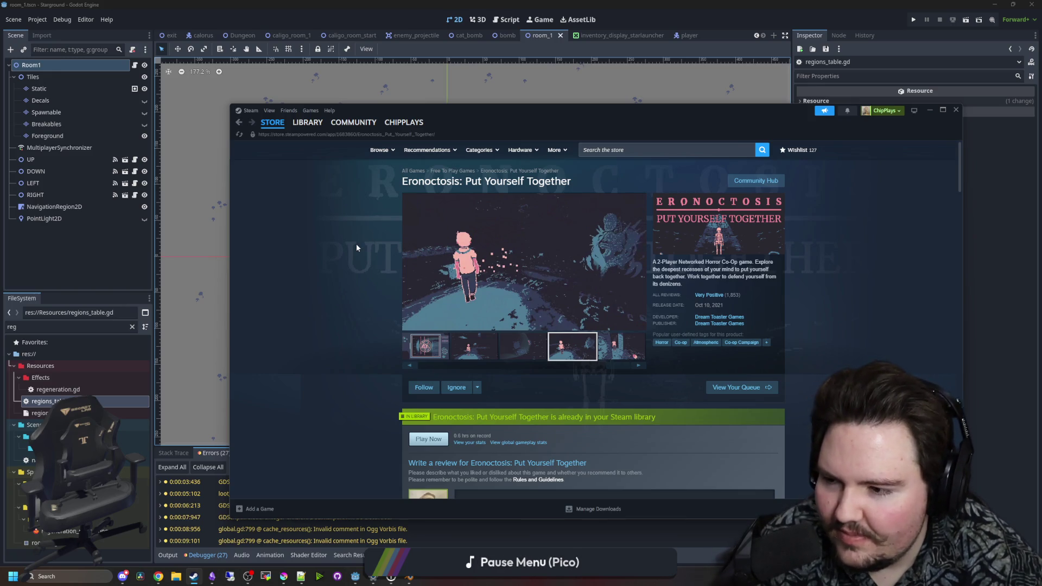
Go back to the Steam library page for Eronoctosis: Put Yourself Together
{"action": "left_click", "coordinate": [307, 122]}
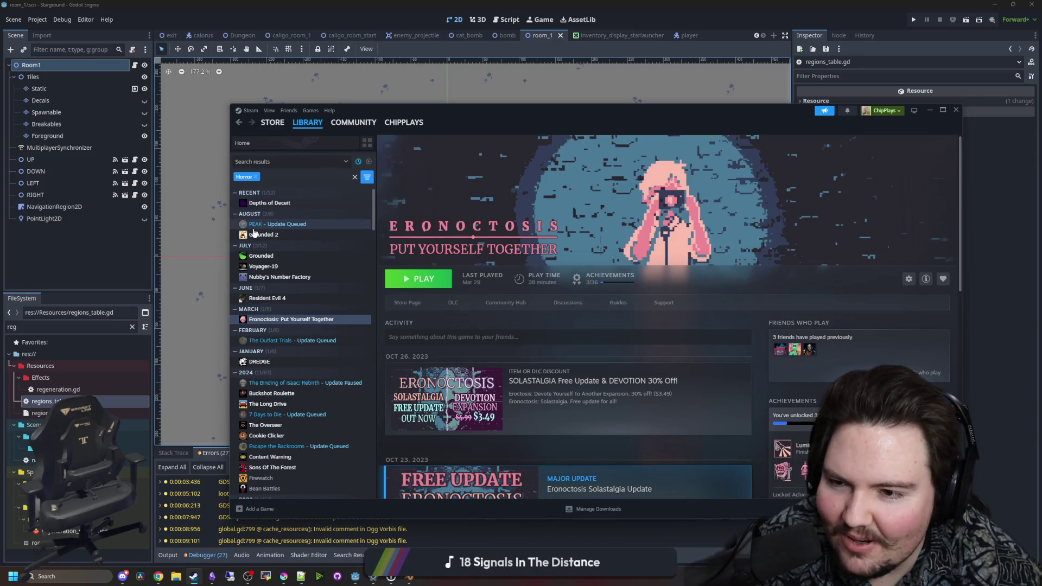
Browse the PEAK, Cookie Clicker and Wallpaper Engine pages in the library list
{"action": "left_click", "coordinate": [282, 224]}
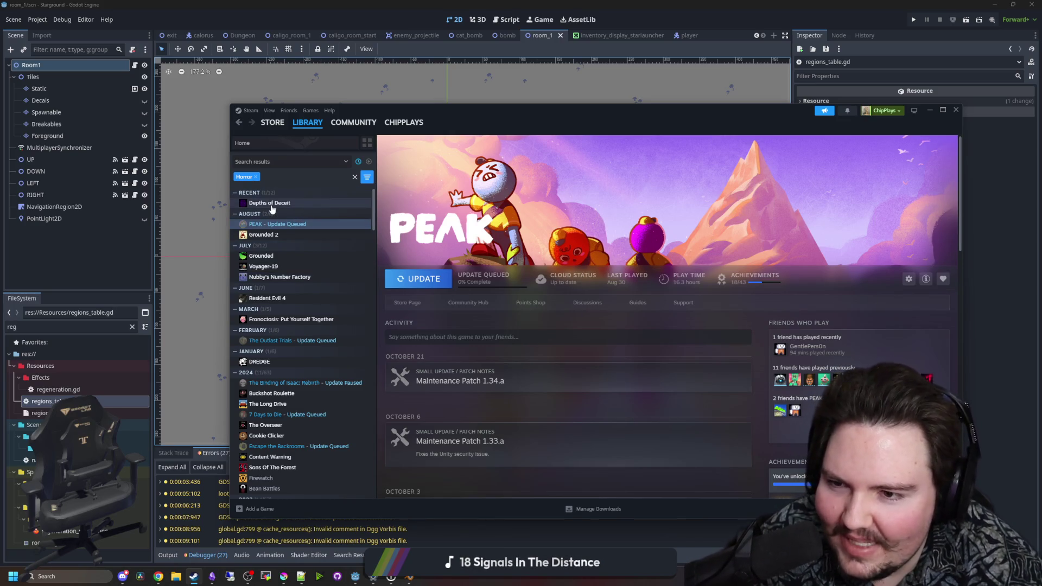
{"action": "scroll", "coordinate": [285, 312], "scroll_direction": "down", "scroll_amount": 1}
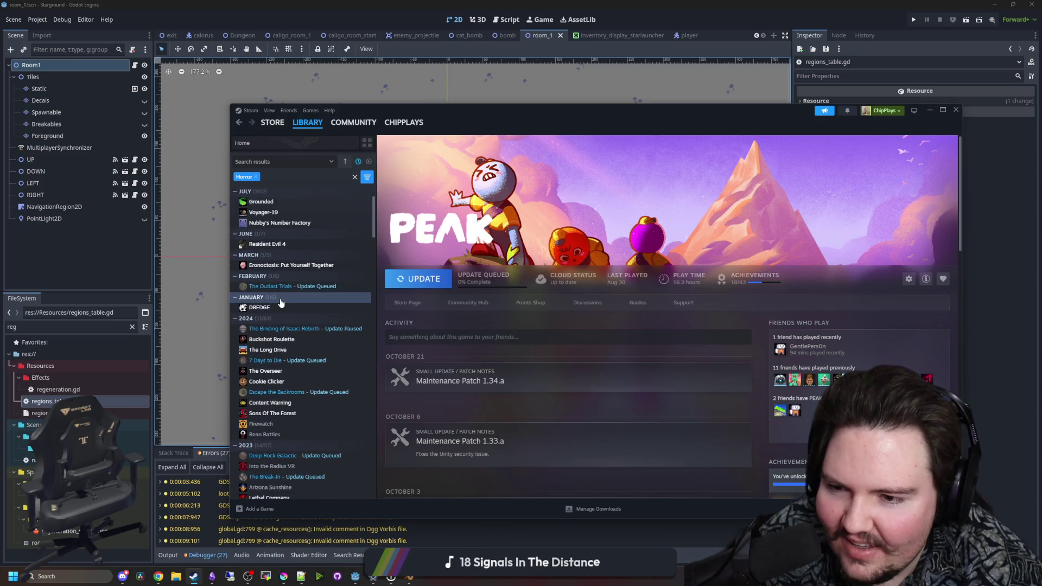
{"action": "scroll", "coordinate": [287, 279], "scroll_direction": "down", "scroll_amount": 1}
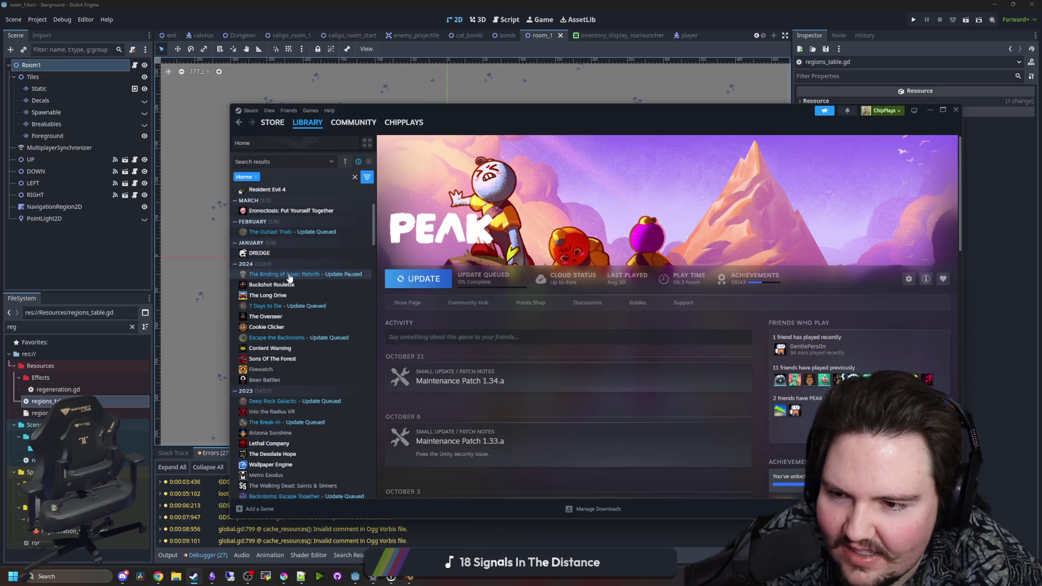
{"action": "left_click", "coordinate": [297, 328]}
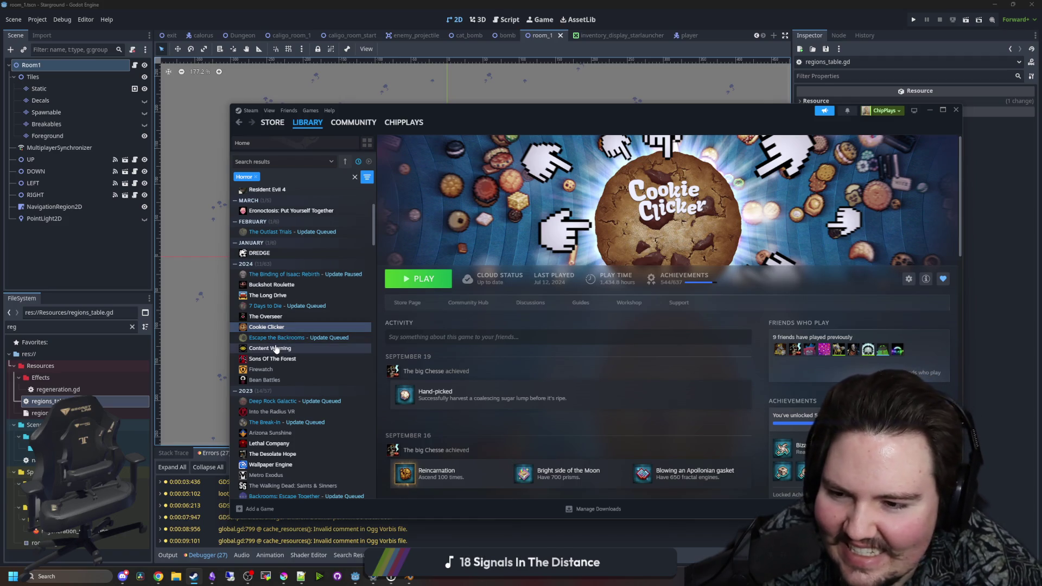
{"action": "scroll", "coordinate": [302, 323], "scroll_direction": "down", "scroll_amount": 2}
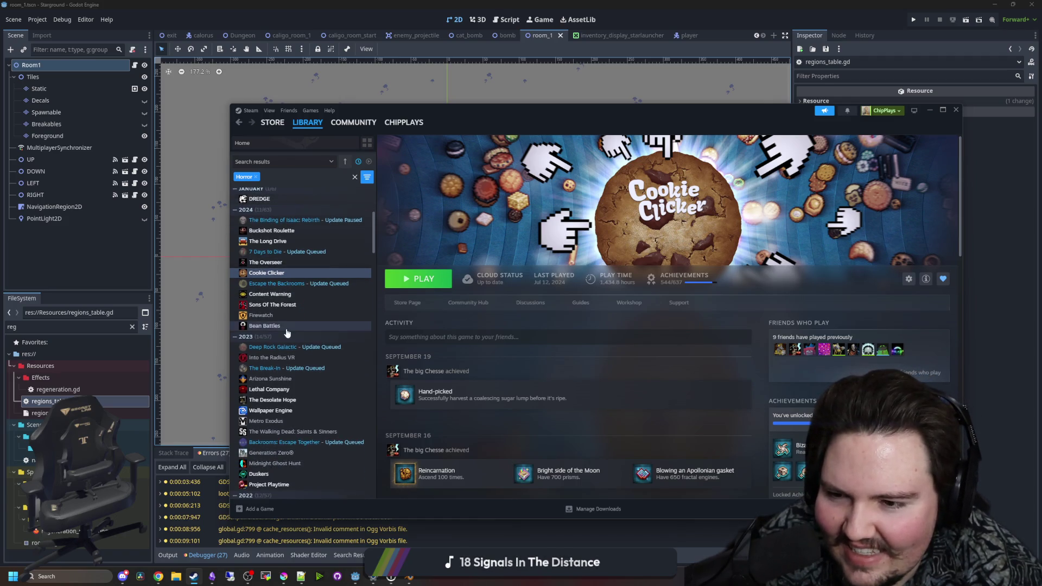
{"action": "scroll", "coordinate": [296, 316], "scroll_direction": "down", "scroll_amount": 2}
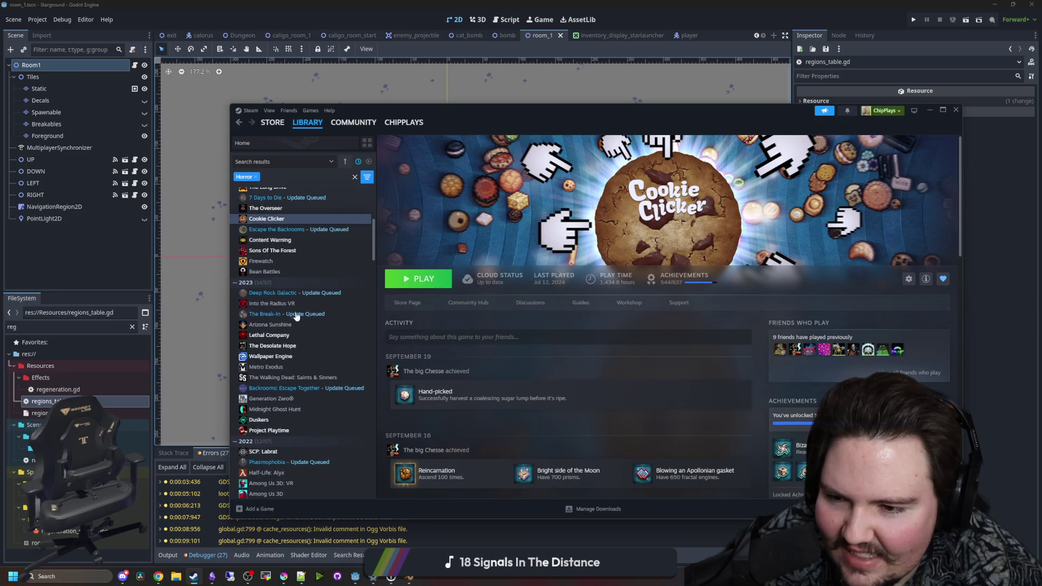
{"action": "left_click", "coordinate": [266, 357]}
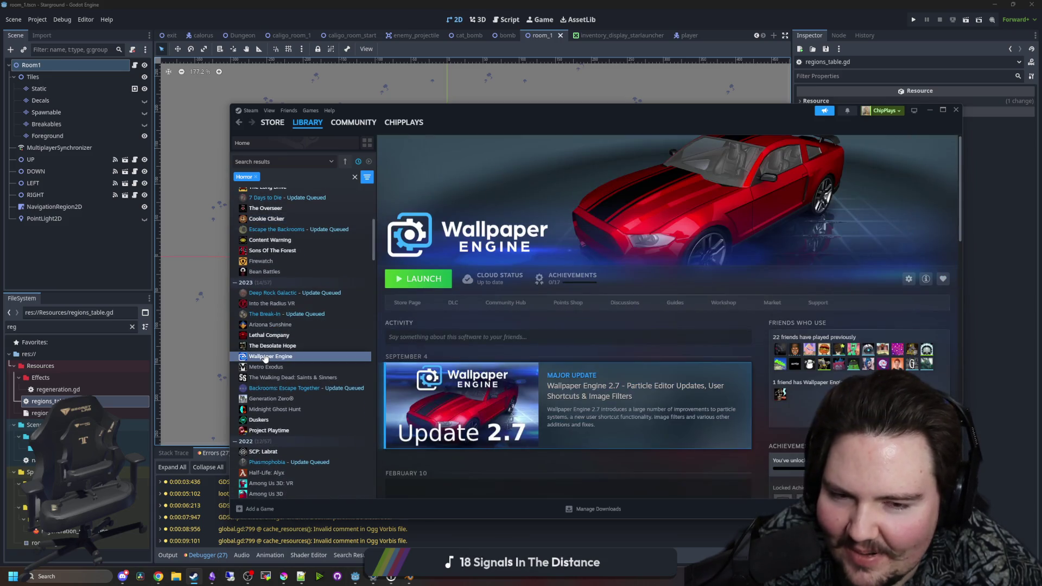
Continue down the list to the Among Us 3D, Desert Bus VR and Subnautica pages
{"action": "scroll", "coordinate": [265, 350], "scroll_direction": "down", "scroll_amount": 2}
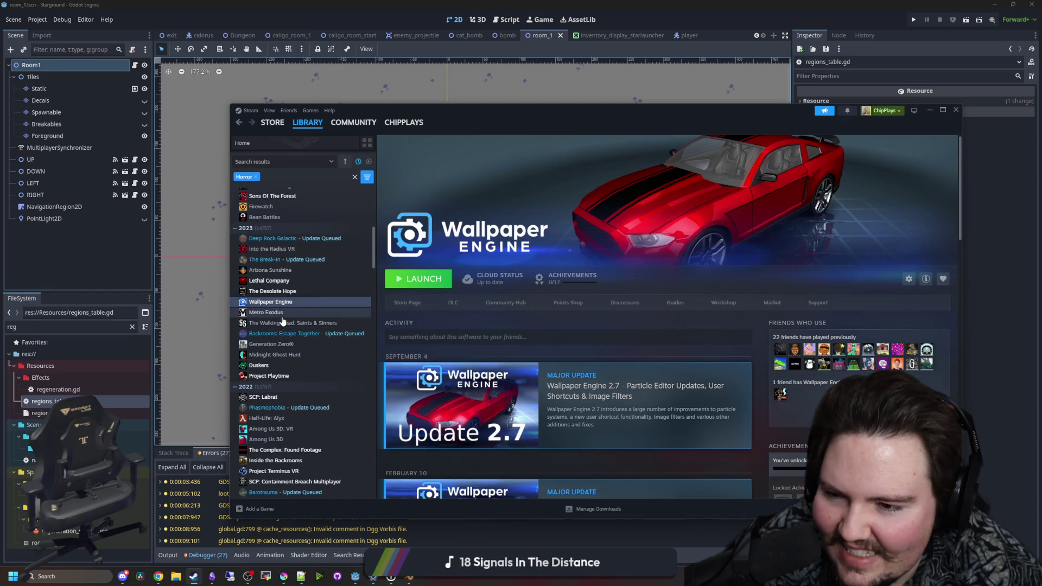
{"action": "scroll", "coordinate": [282, 321], "scroll_direction": "down", "scroll_amount": 2}
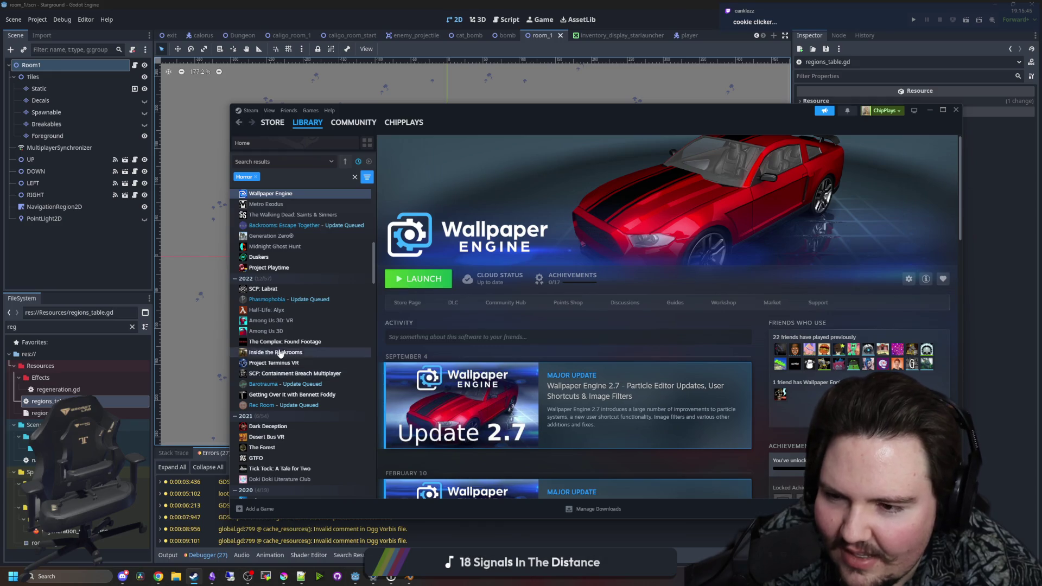
{"action": "left_click", "coordinate": [279, 331]}
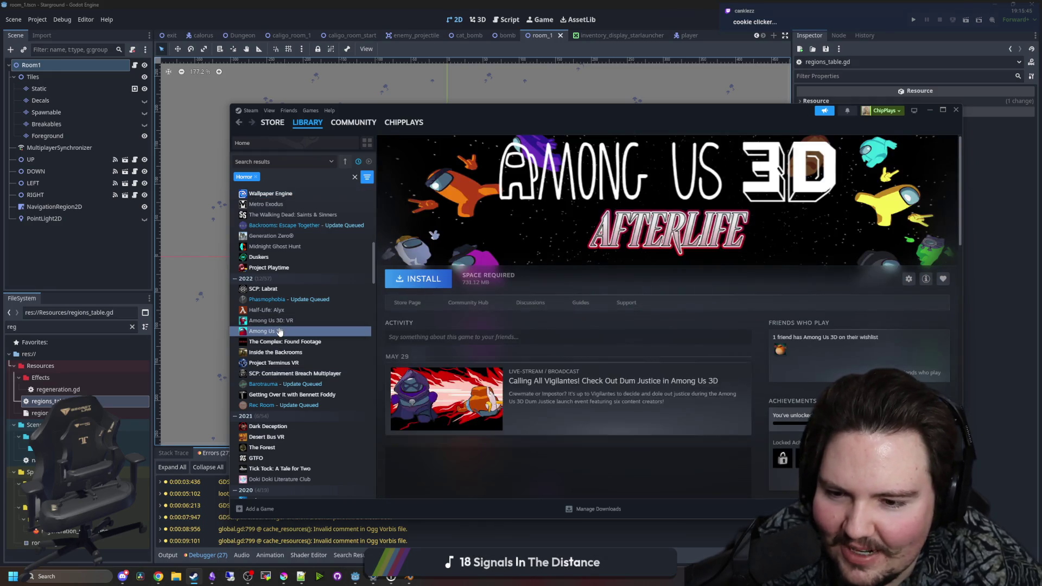
{"action": "scroll", "coordinate": [279, 334], "scroll_direction": "down", "scroll_amount": 3}
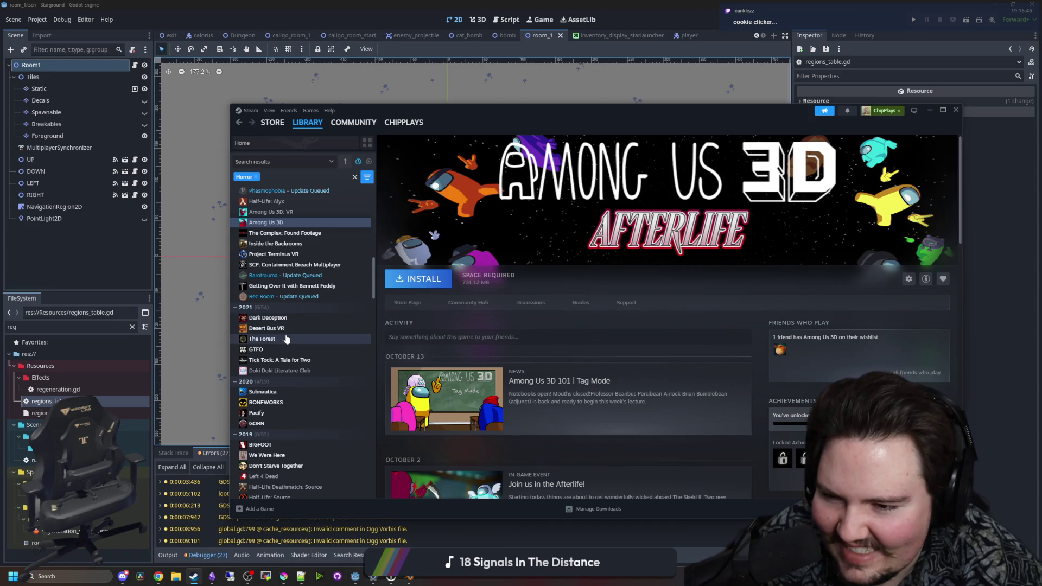
{"action": "left_click", "coordinate": [283, 328]}
{"action": "scroll", "coordinate": [300, 313], "scroll_direction": "down", "scroll_amount": 3}
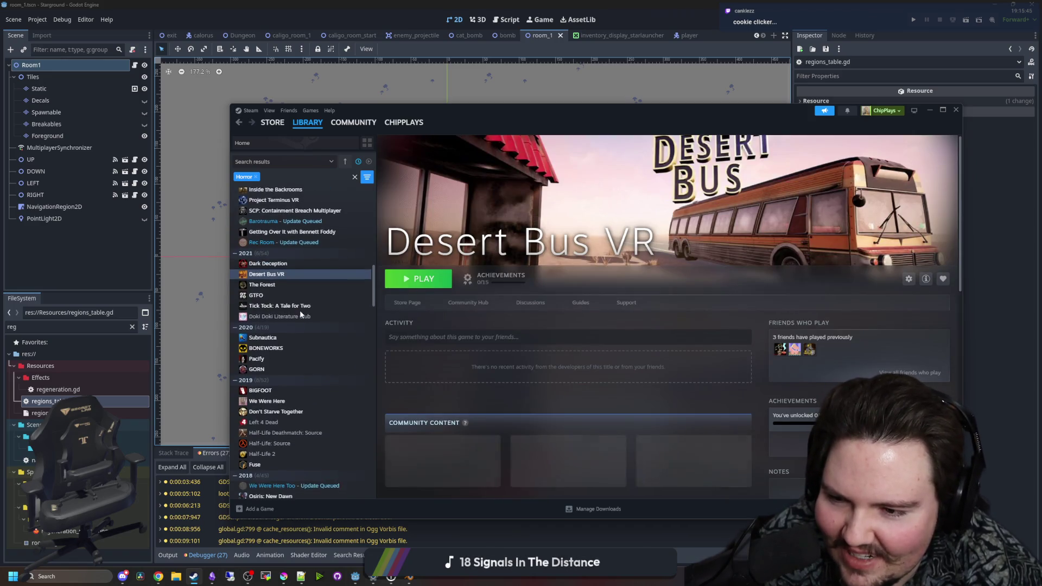
{"action": "left_click", "coordinate": [300, 284]}
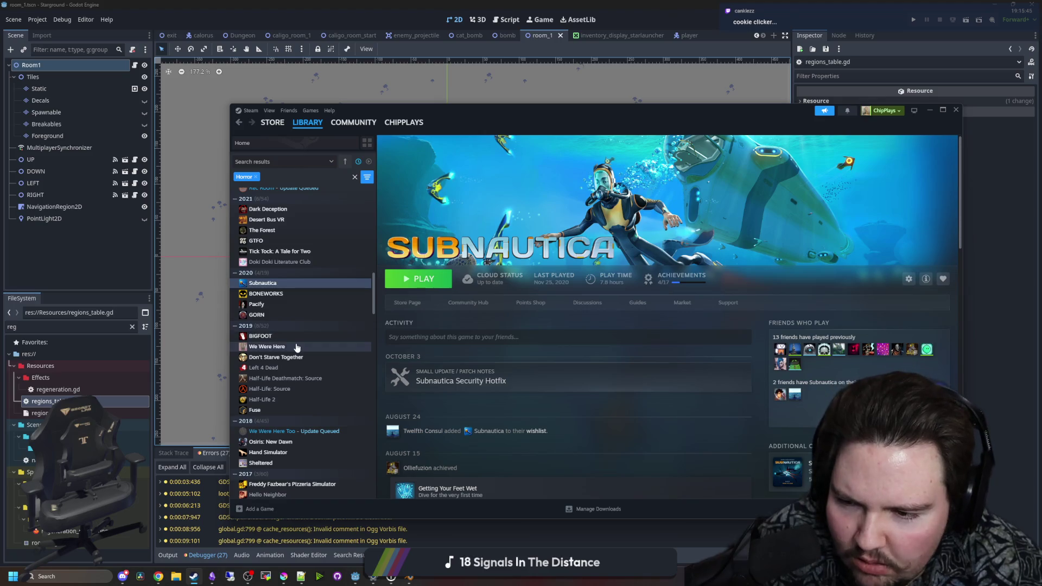
Open the Fuse page, then the FarSky page further down the list
{"action": "scroll", "coordinate": [249, 353], "scroll_direction": "down", "scroll_amount": 1}
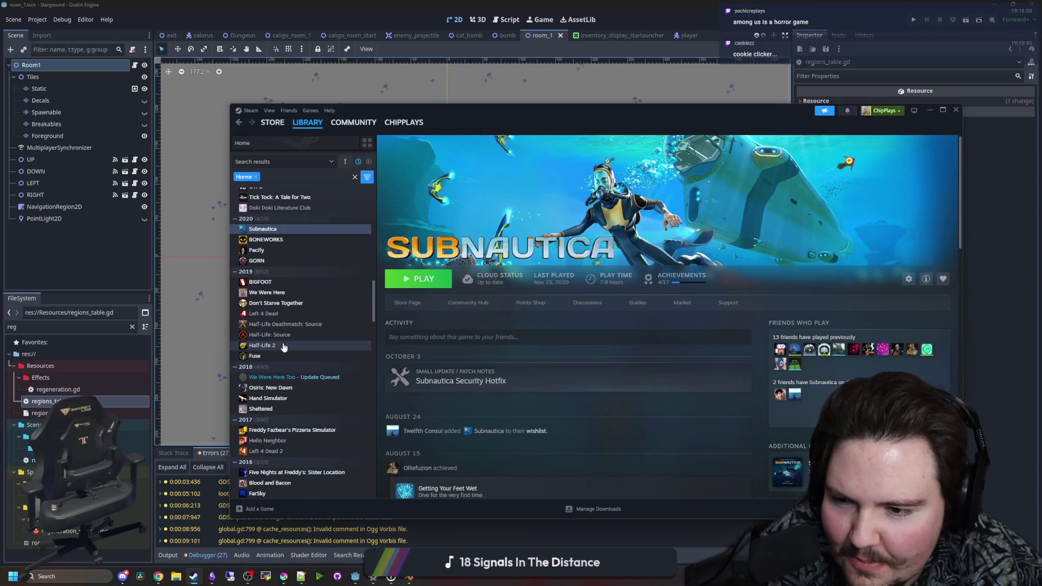
{"action": "left_click", "coordinate": [248, 357]}
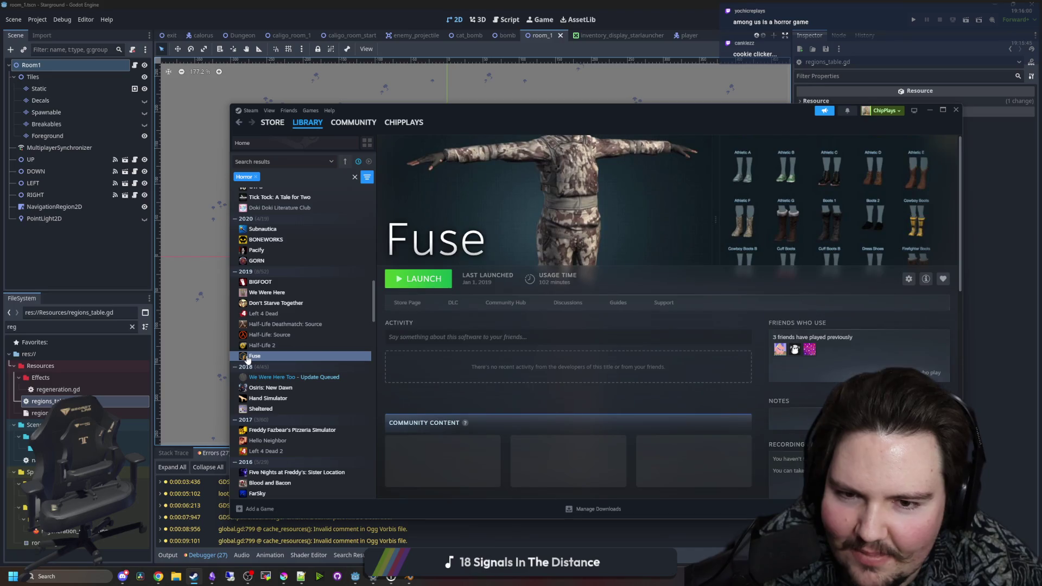
{"action": "scroll", "coordinate": [271, 326], "scroll_direction": "down", "scroll_amount": 2}
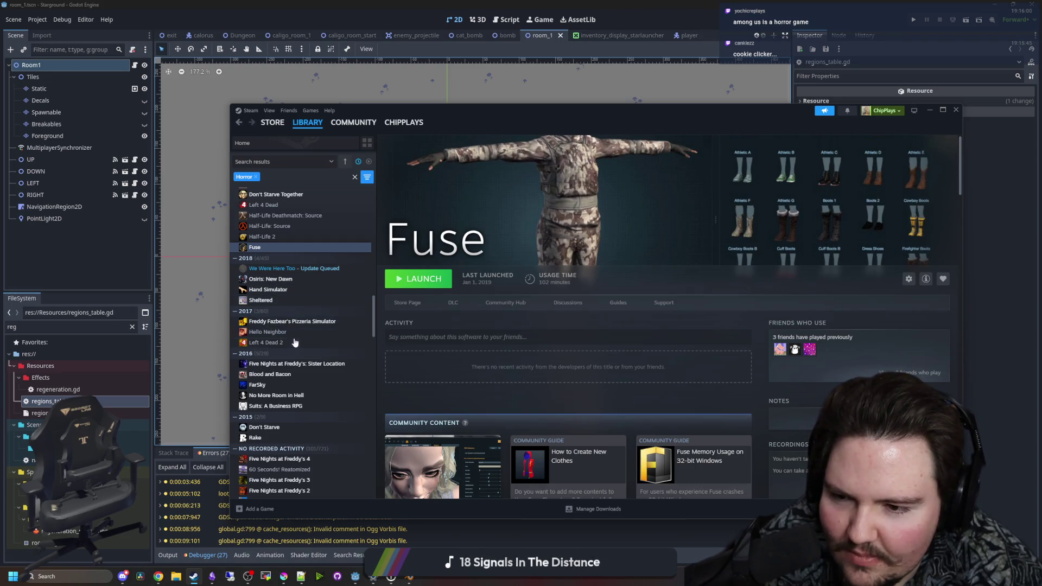
{"action": "scroll", "coordinate": [271, 332], "scroll_direction": "down", "scroll_amount": 2}
{"action": "left_click", "coordinate": [258, 331]}
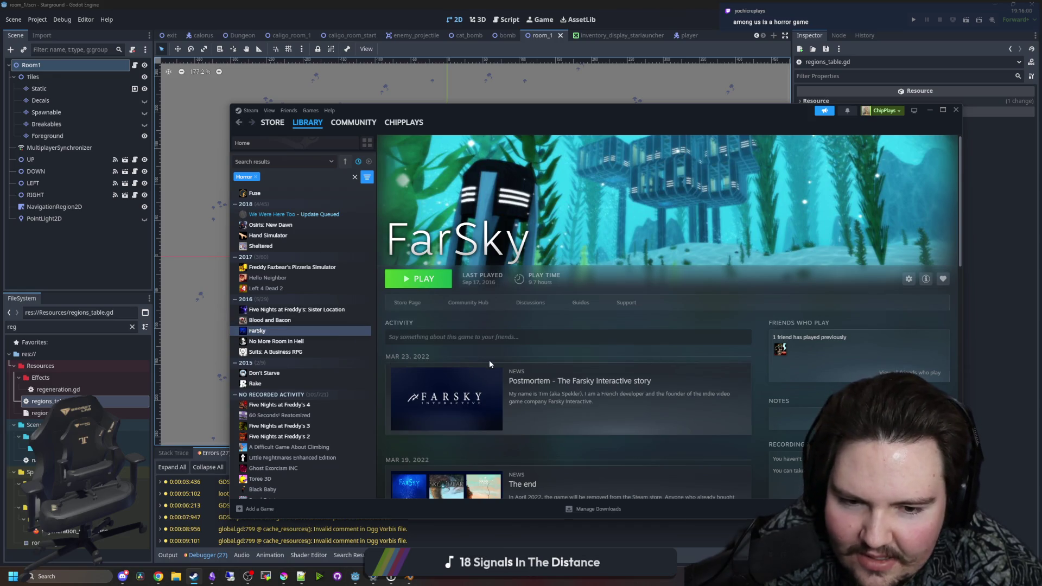
Load all remaining FarSky news activity and open the Postmortem article
{"action": "scroll", "coordinate": [490, 360], "scroll_direction": "down", "scroll_amount": 5}
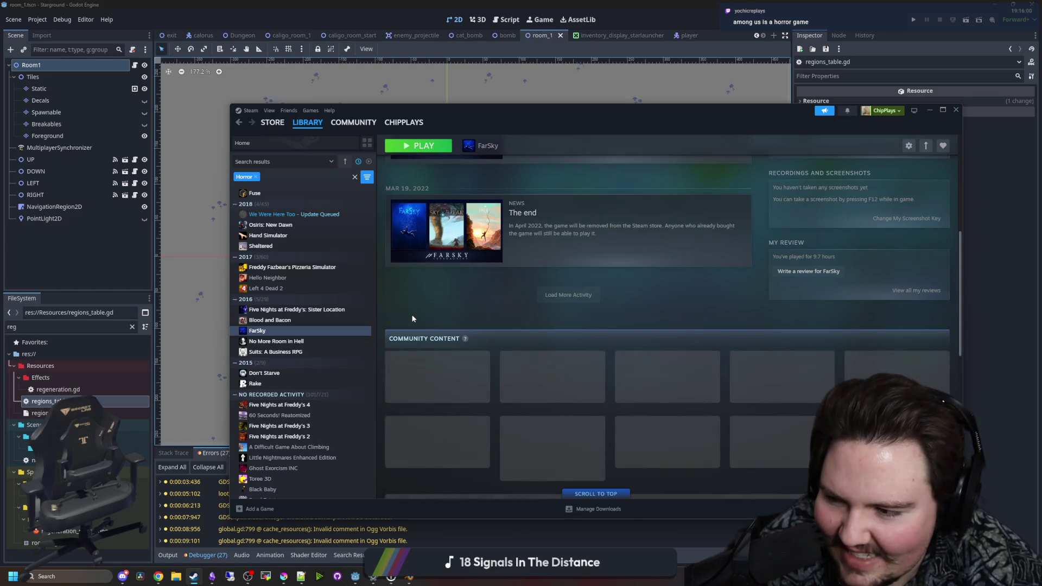
{"action": "scroll", "coordinate": [429, 314], "scroll_direction": "up", "scroll_amount": 2}
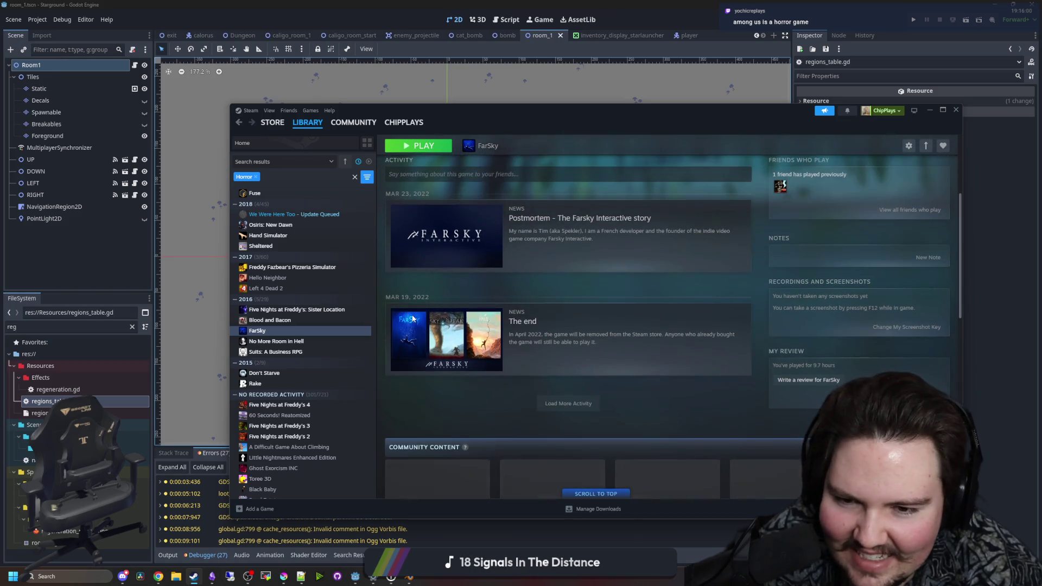
{"action": "left_click", "coordinate": [584, 401]}
{"action": "scroll", "coordinate": [516, 345], "scroll_direction": "down", "scroll_amount": 2}
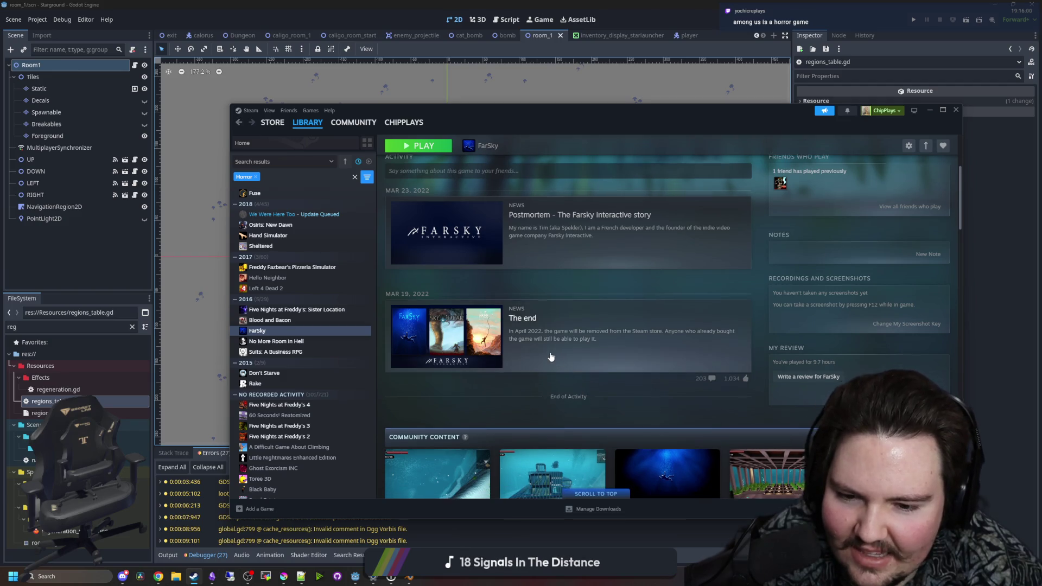
{"action": "scroll", "coordinate": [521, 329], "scroll_direction": "up", "scroll_amount": 3}
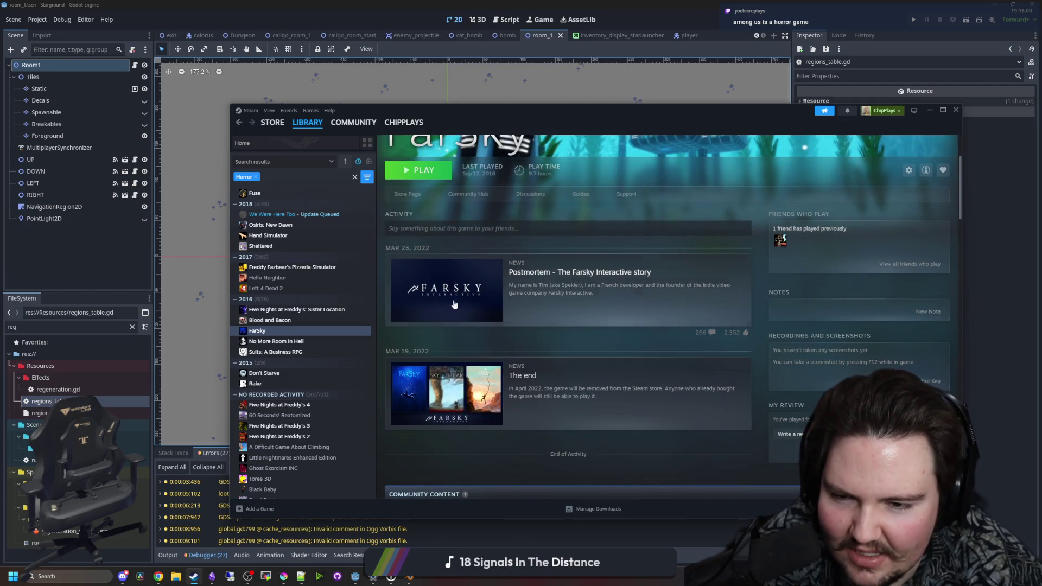
{"action": "left_click", "coordinate": [520, 300]}
Read the postmortem's Sky Break and The Free Ones sections, selecting their paragraphs
{"action": "scroll", "coordinate": [587, 345], "scroll_direction": "down", "scroll_amount": 5}
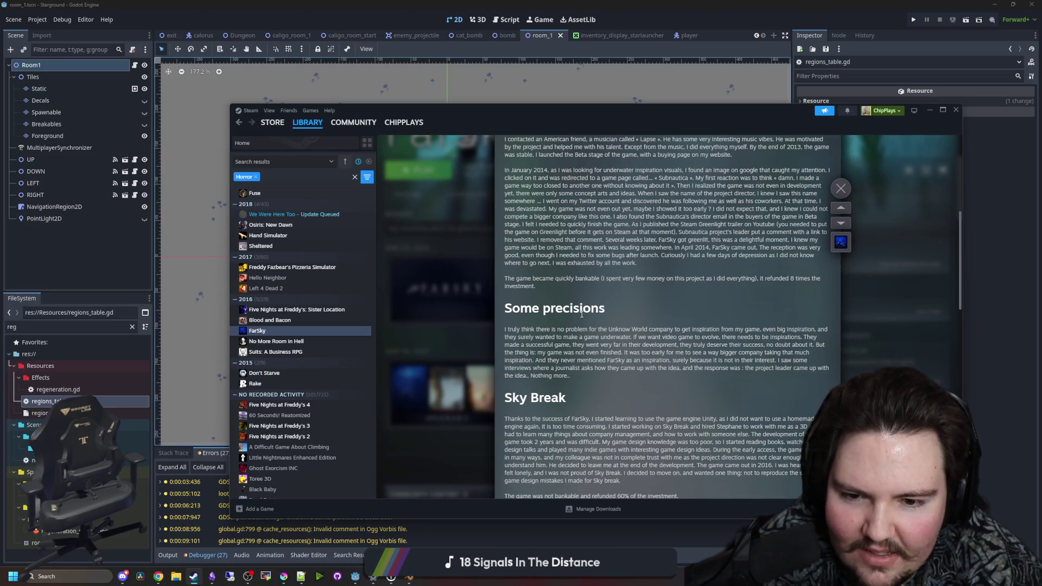
{"action": "scroll", "coordinate": [594, 307], "scroll_direction": "down", "scroll_amount": 3}
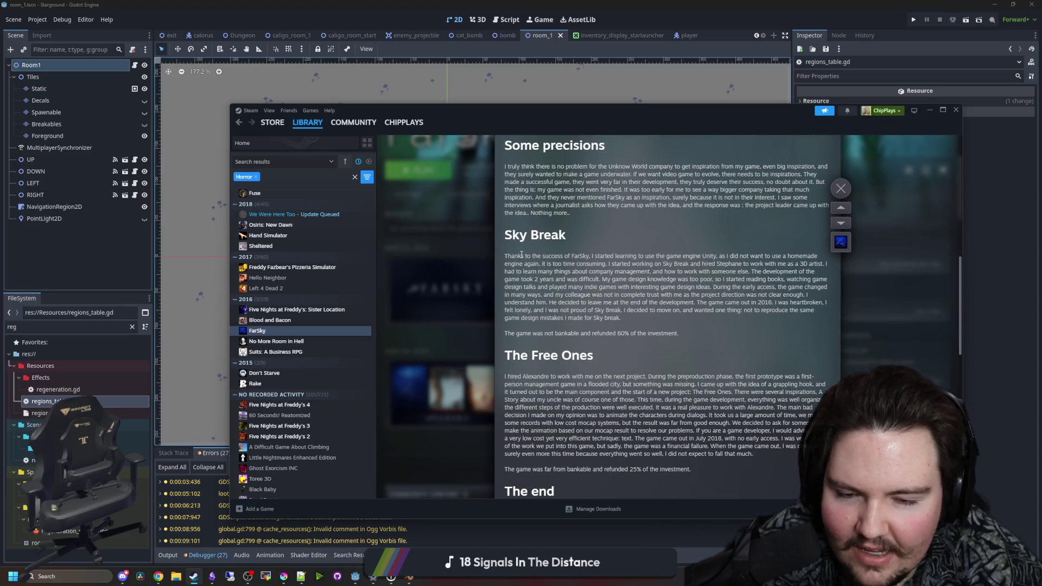
{"action": "left_click_drag", "start_coordinate": [521, 255], "coordinate": [741, 336]}
{"action": "left_click", "coordinate": [575, 274]}
{"action": "scroll", "coordinate": [575, 274], "scroll_direction": "down", "scroll_amount": 2}
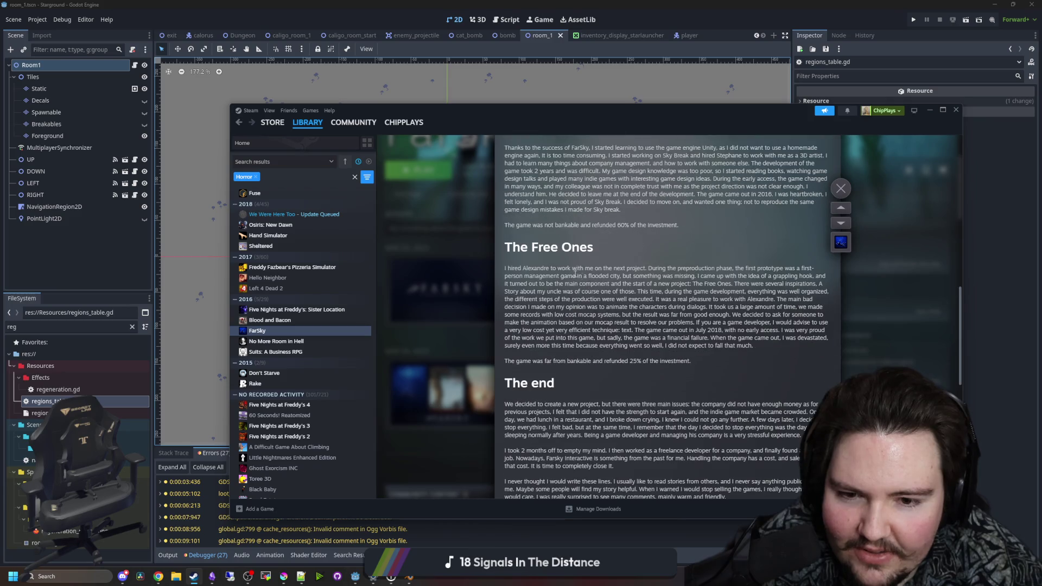
{"action": "triple_click", "coordinate": [545, 268]}
{"action": "left_click", "coordinate": [543, 263]}
Read through The end section, close the article and open FarSky's store page
{"action": "scroll", "coordinate": [543, 257], "scroll_direction": "down", "scroll_amount": 3}
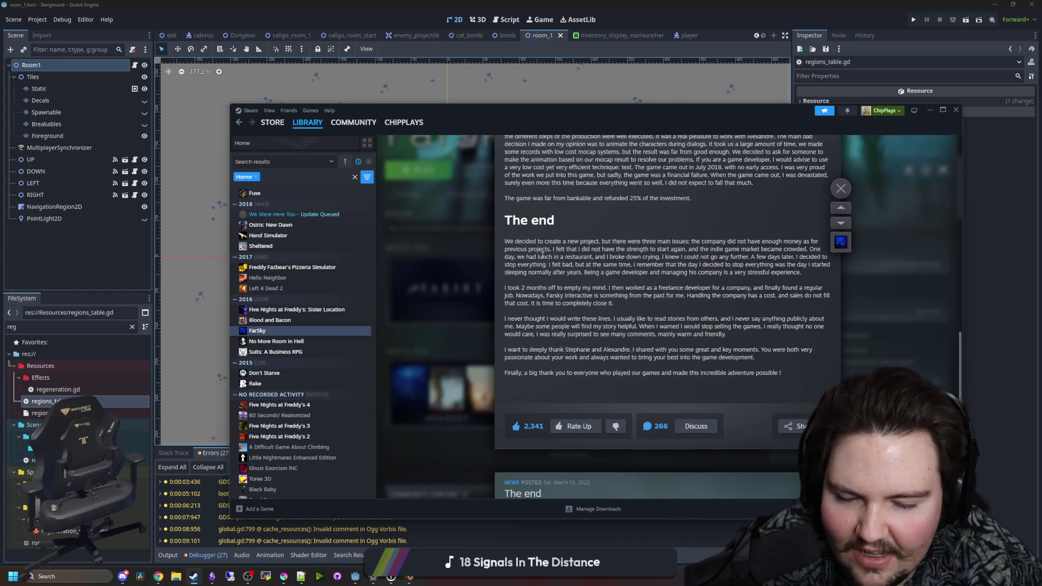
{"action": "mouse_move", "coordinate": [516, 241]}
{"action": "left_mouse_down"}
{"action": "mouse_move", "coordinate": [798, 273]}
{"action": "mouse_move", "coordinate": [615, 304]}
{"action": "mouse_move", "coordinate": [736, 373]}
{"action": "mouse_move", "coordinate": [769, 377]}
{"action": "left_mouse_up"}
{"action": "left_click", "coordinate": [523, 273]}
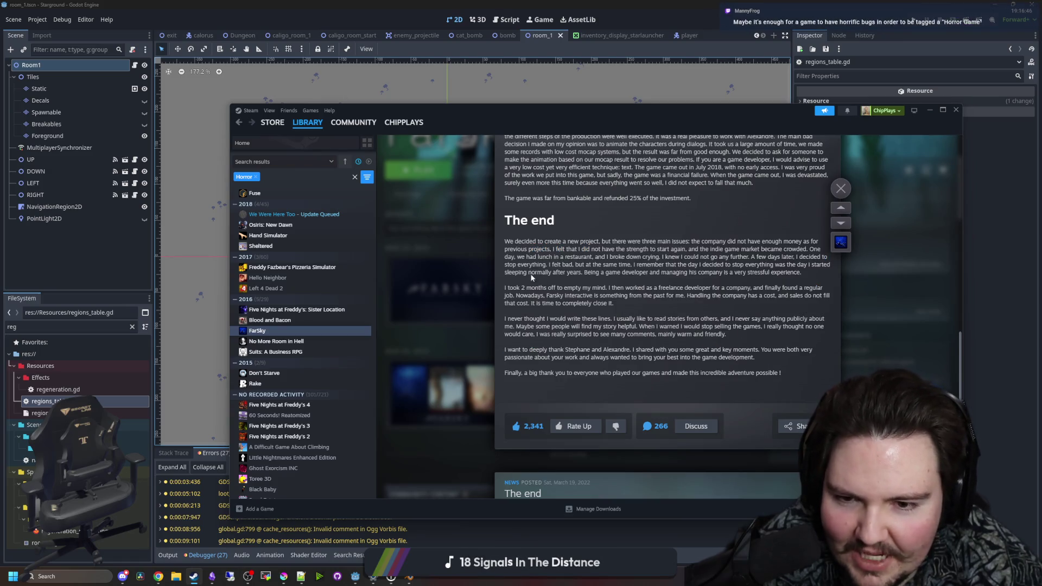
{"action": "left_click_drag", "start_coordinate": [523, 272], "coordinate": [673, 366]}
{"action": "left_click", "coordinate": [673, 366]}
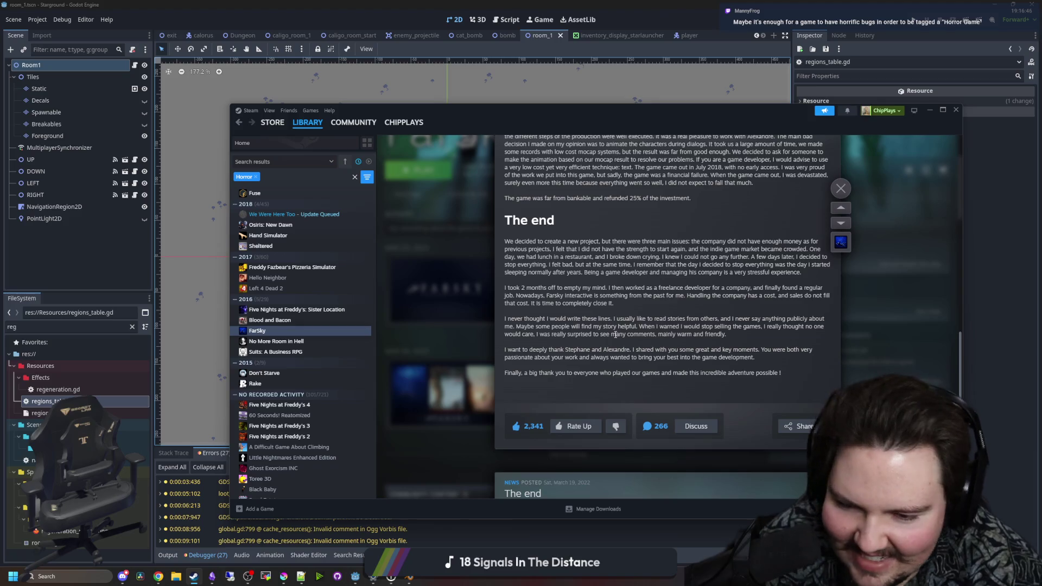
{"action": "scroll", "coordinate": [616, 334], "scroll_direction": "down", "scroll_amount": 3}
{"action": "scroll", "coordinate": [607, 333], "scroll_direction": "up", "scroll_amount": 2}
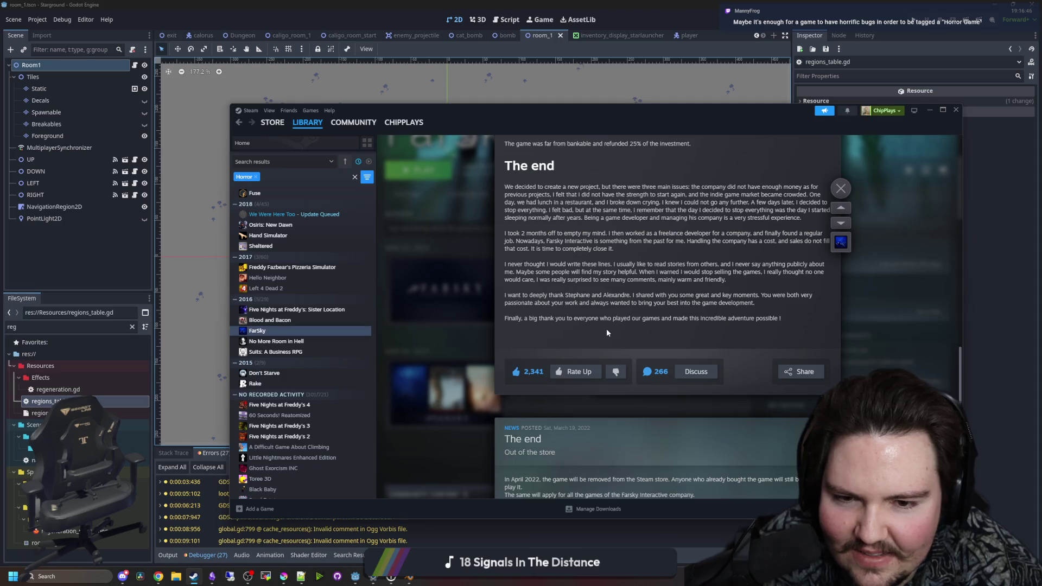
{"action": "scroll", "coordinate": [587, 324], "scroll_direction": "up", "scroll_amount": 1}
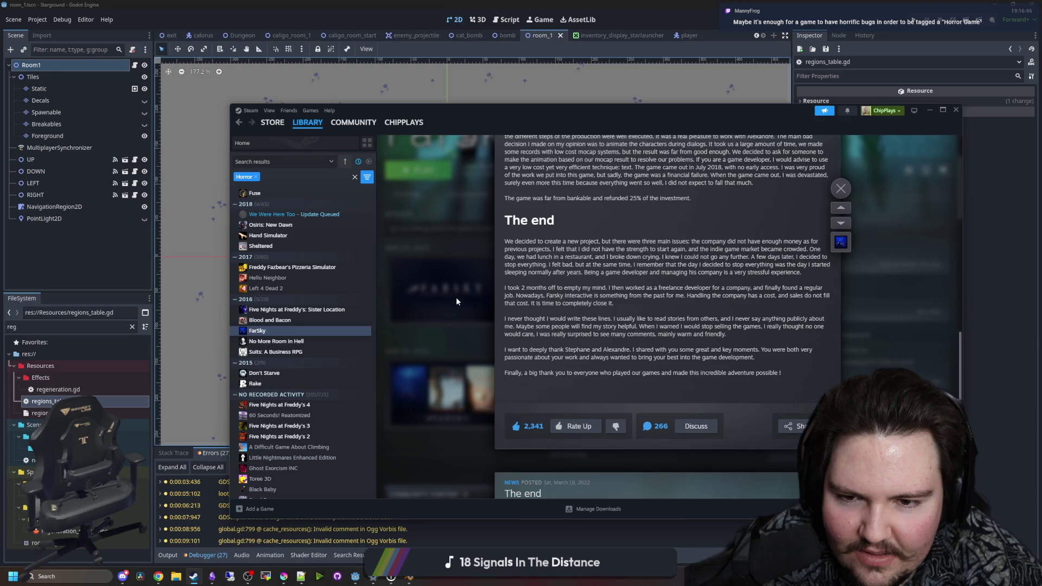
{"action": "left_click", "coordinate": [457, 298]}
{"action": "left_click", "coordinate": [407, 302]}
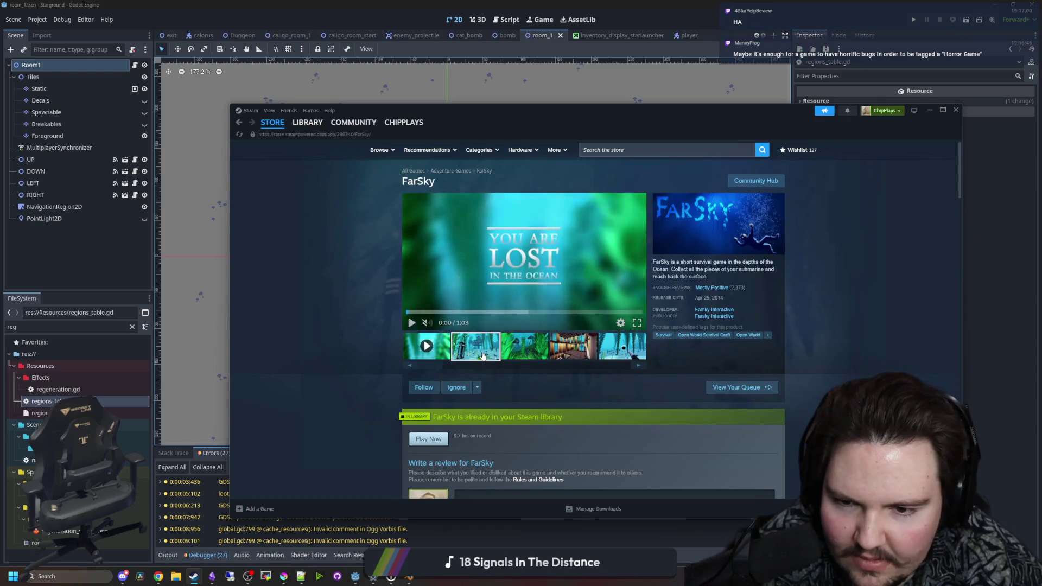
View all seven FarSky screenshots full-size, step back to the first, and close the viewer
{"action": "left_click", "coordinate": [482, 356]}
{"action": "left_click", "coordinate": [460, 255]}
{"action": "key", "text": "Right"}
{"action": "key", "text": "Right"}
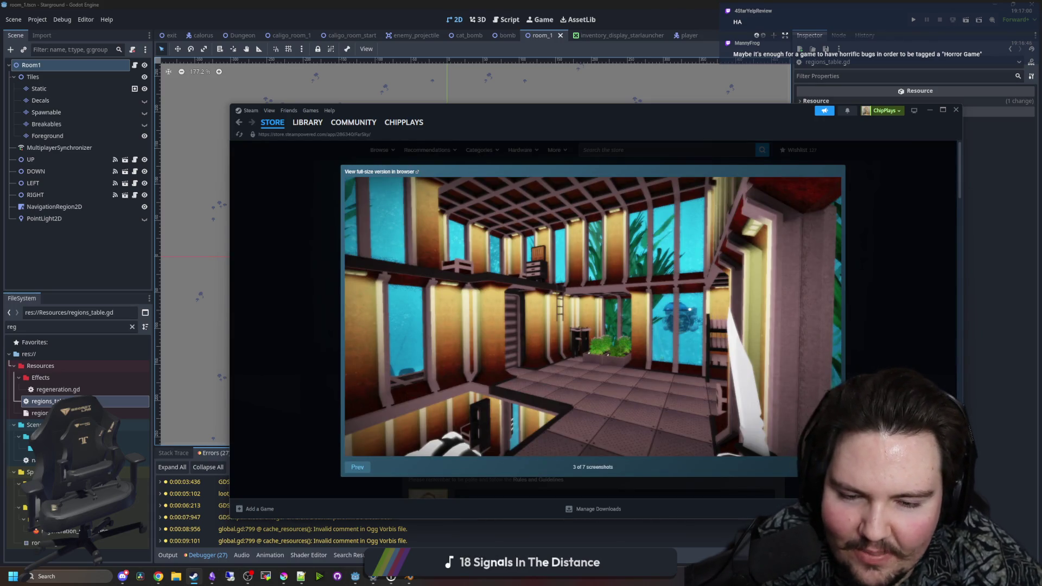
{"action": "key", "text": "Right"}
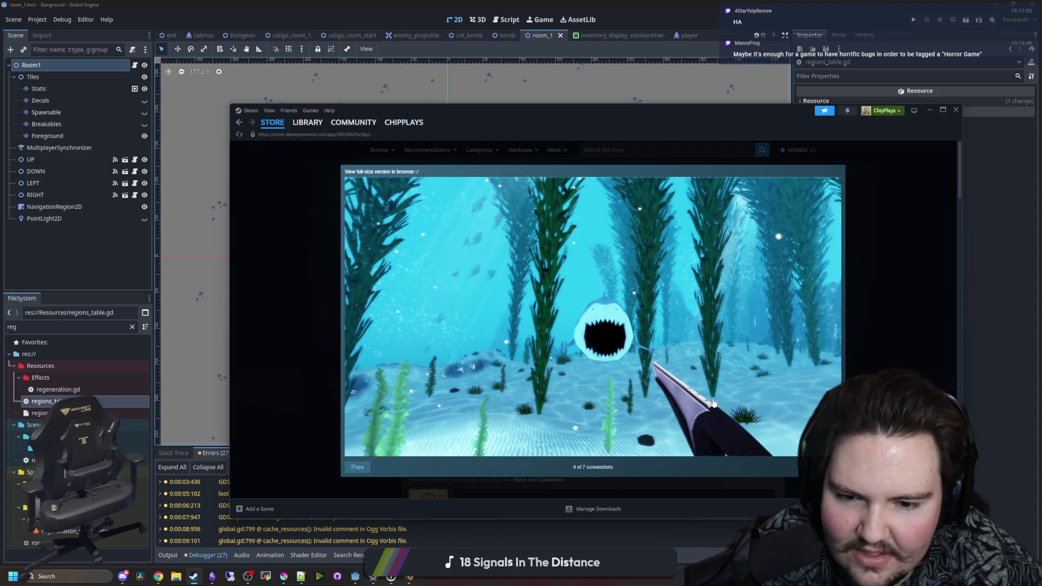
{"action": "key", "text": "Right"}
{"action": "key", "text": "Right"}
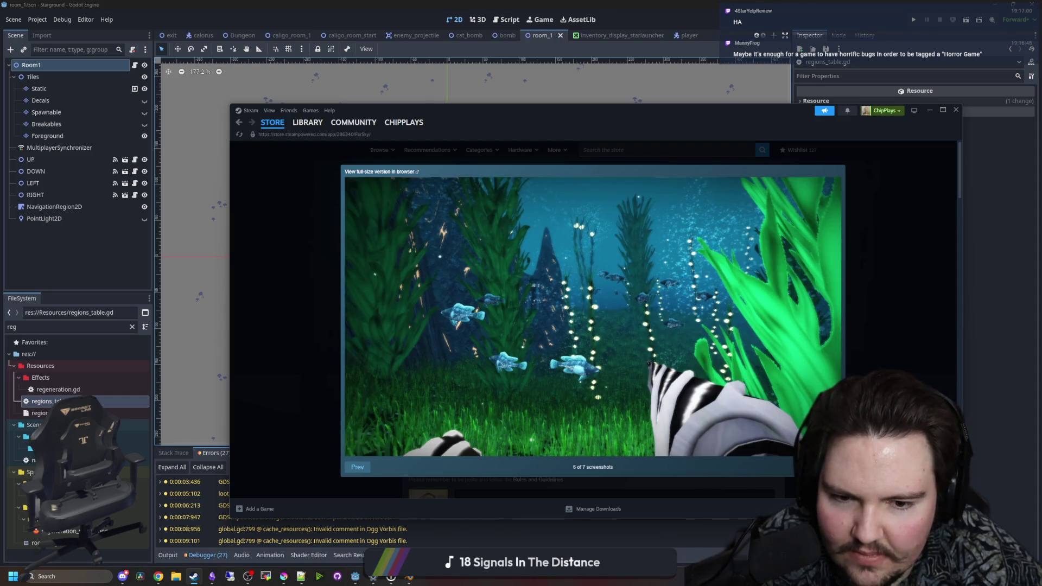
{"action": "key", "text": "Right"}
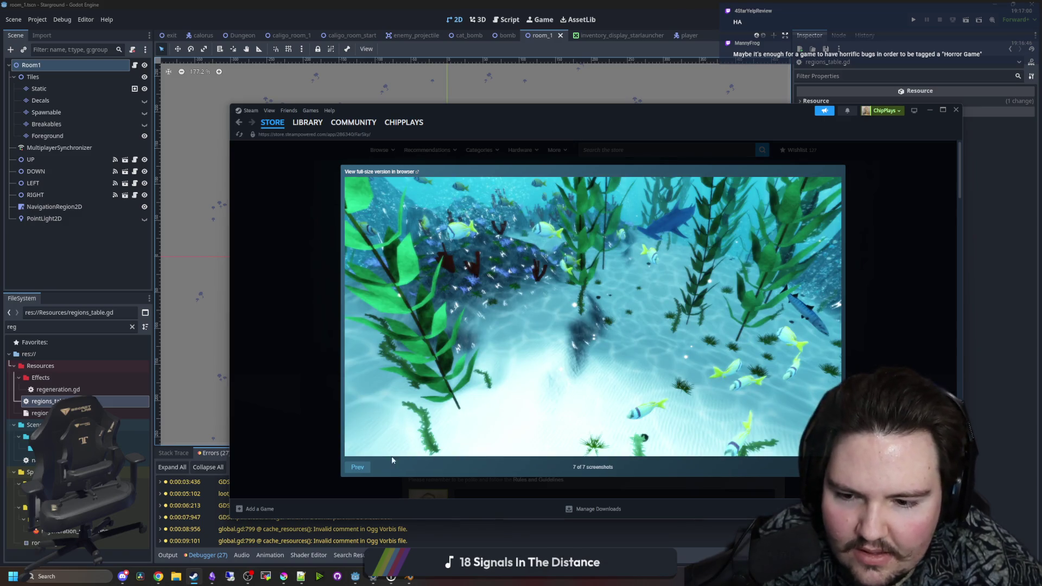
{"action": "left_click", "coordinate": [359, 469]}
{"action": "left_click", "coordinate": [359, 469]}
{"action": "left_click", "coordinate": [359, 469]}
{"action": "left_click", "coordinate": [359, 469]}
{"action": "left_click", "coordinate": [359, 469]}
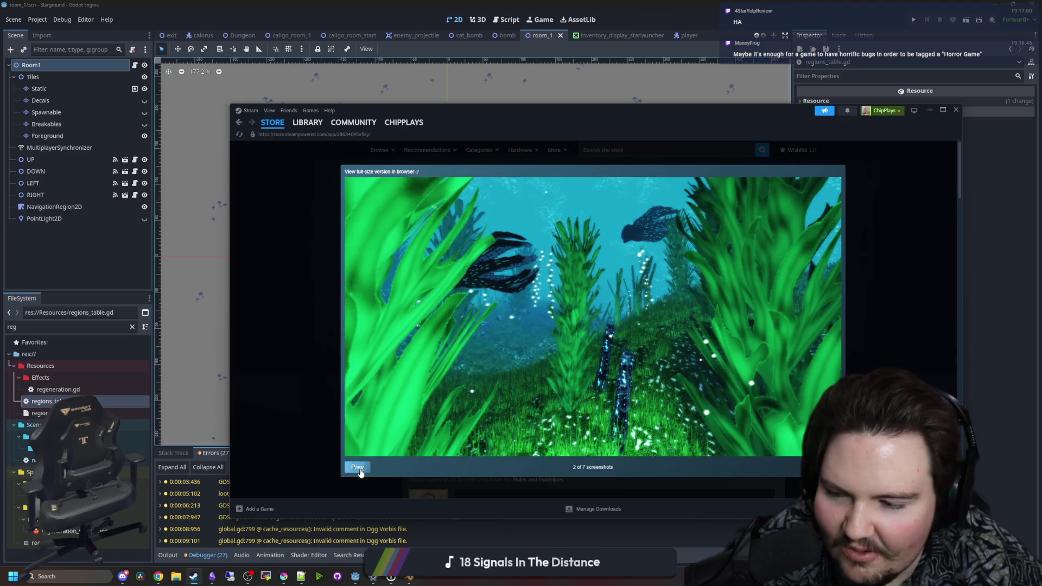
{"action": "left_click", "coordinate": [357, 467]}
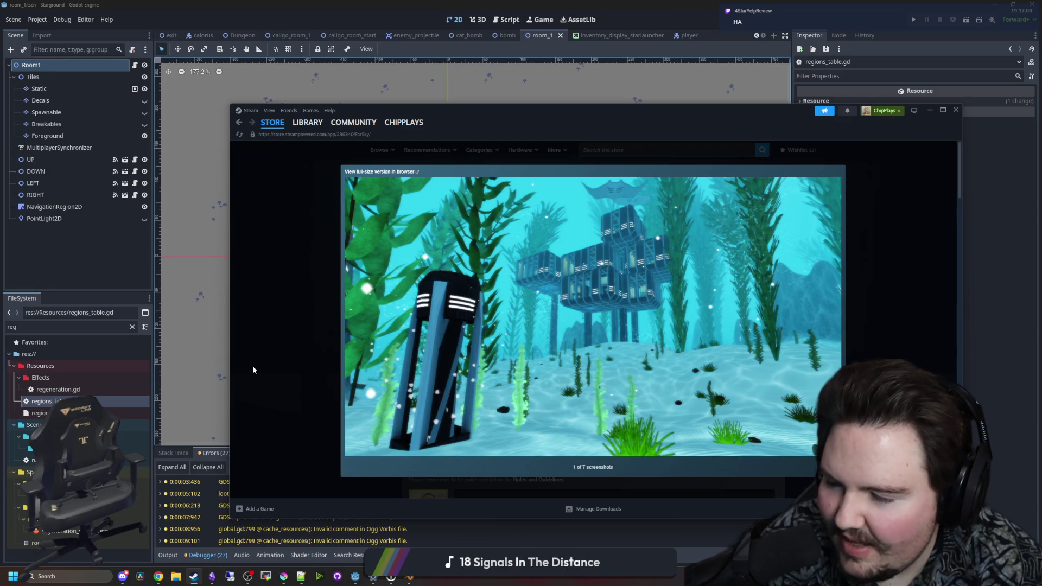
{"action": "left_click", "coordinate": [263, 336]}
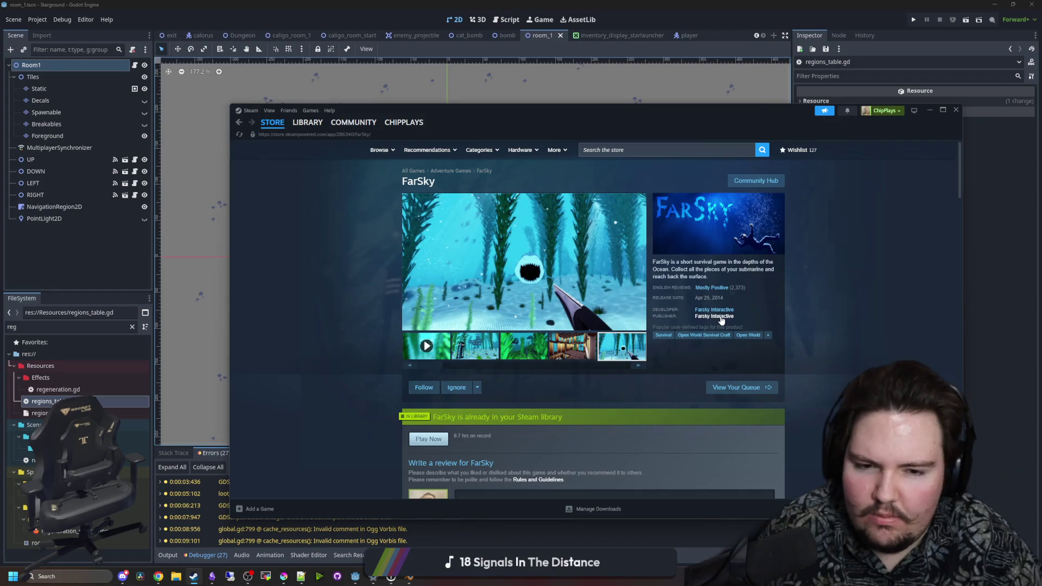
Check Farsky Interactive's new releases, then view The end news post on FarSky's page
{"action": "left_click", "coordinate": [721, 317]}
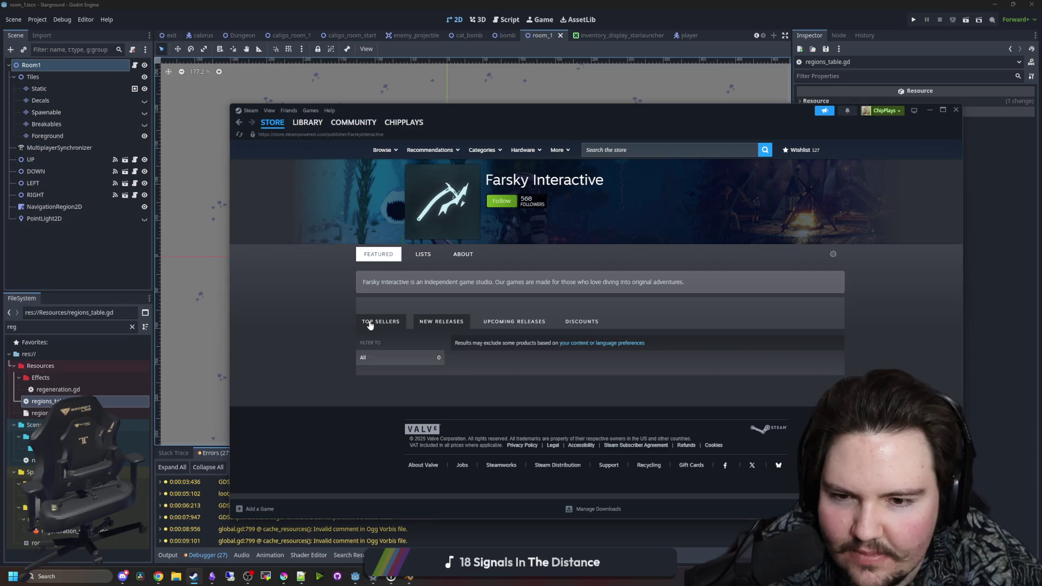
{"action": "left_click", "coordinate": [461, 325]}
{"action": "left_click", "coordinate": [318, 124]}
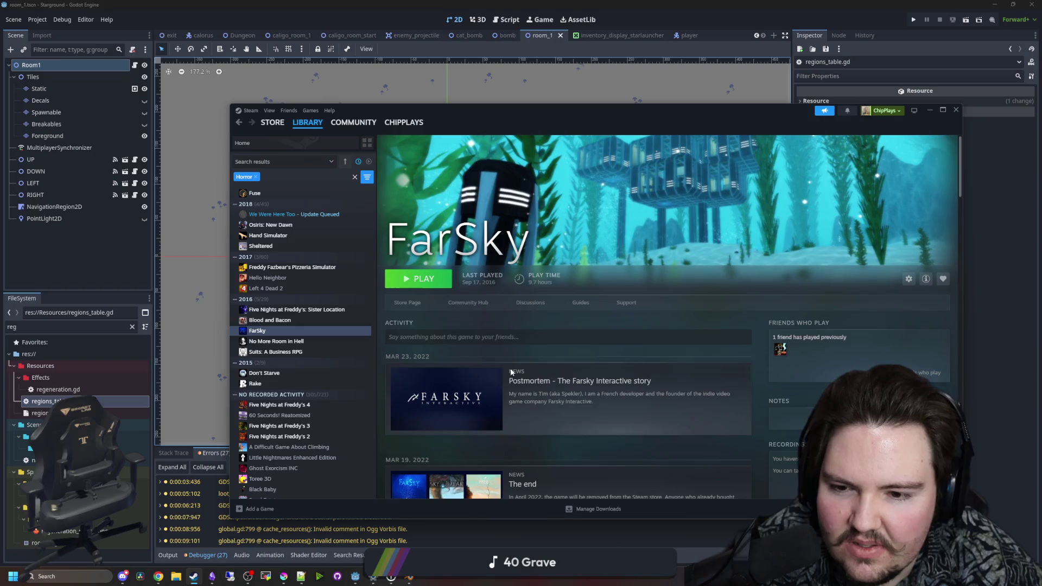
{"action": "scroll", "coordinate": [510, 368], "scroll_direction": "down", "scroll_amount": 5}
{"action": "left_click", "coordinate": [486, 357]}
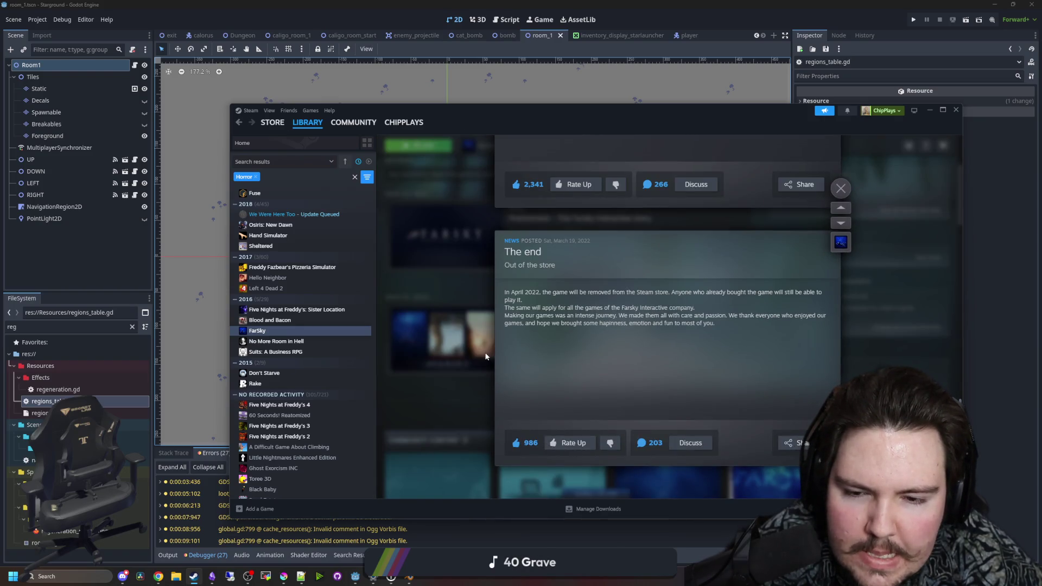
{"action": "left_click", "coordinate": [436, 331]}
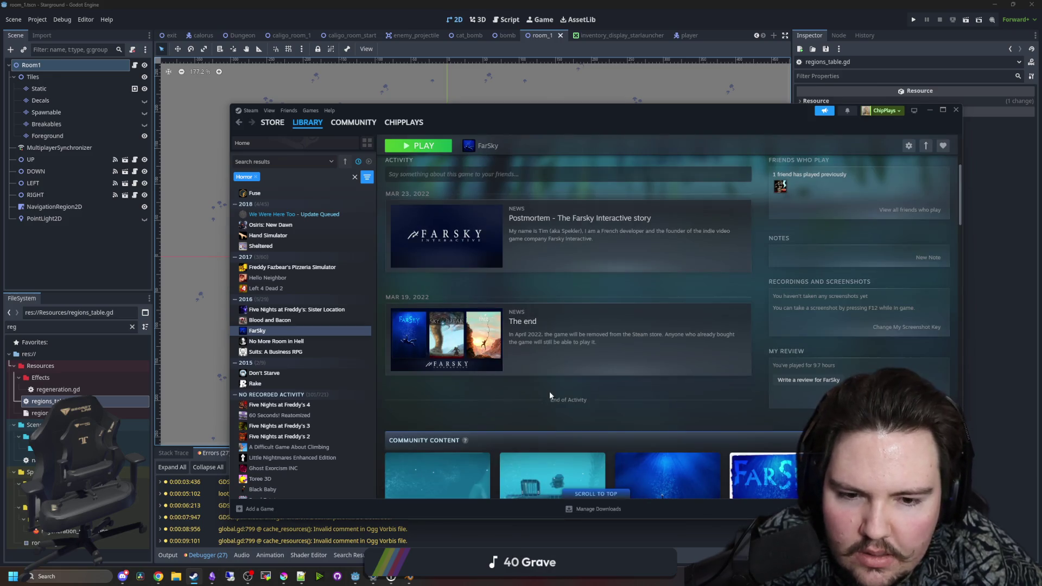
Scroll through FarSky's Community Content grid and back up, then minimize Steam
{"action": "scroll", "coordinate": [551, 388], "scroll_direction": "down", "scroll_amount": 3}
{"action": "scroll", "coordinate": [537, 380], "scroll_direction": "down", "scroll_amount": 5}
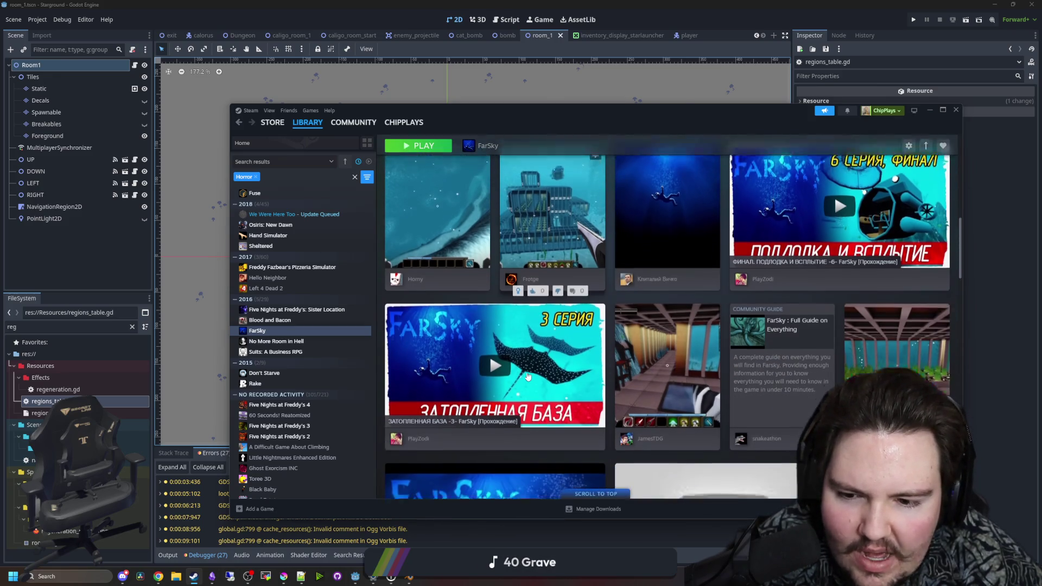
{"action": "scroll", "coordinate": [524, 375], "scroll_direction": "down", "scroll_amount": 7}
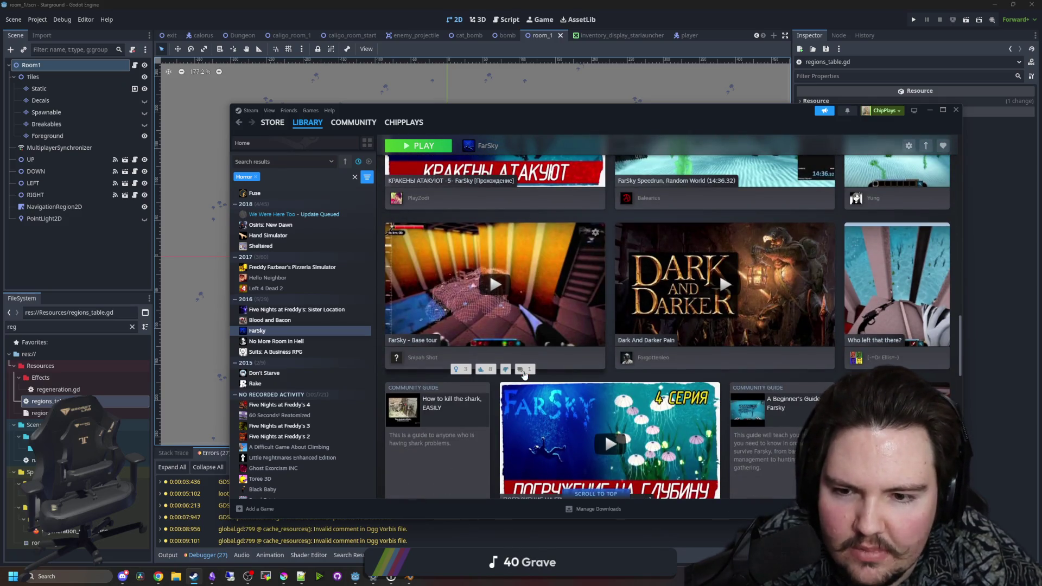
{"action": "scroll", "coordinate": [524, 374], "scroll_direction": "down", "scroll_amount": 3}
{"action": "scroll", "coordinate": [523, 370], "scroll_direction": "up", "scroll_amount": 2}
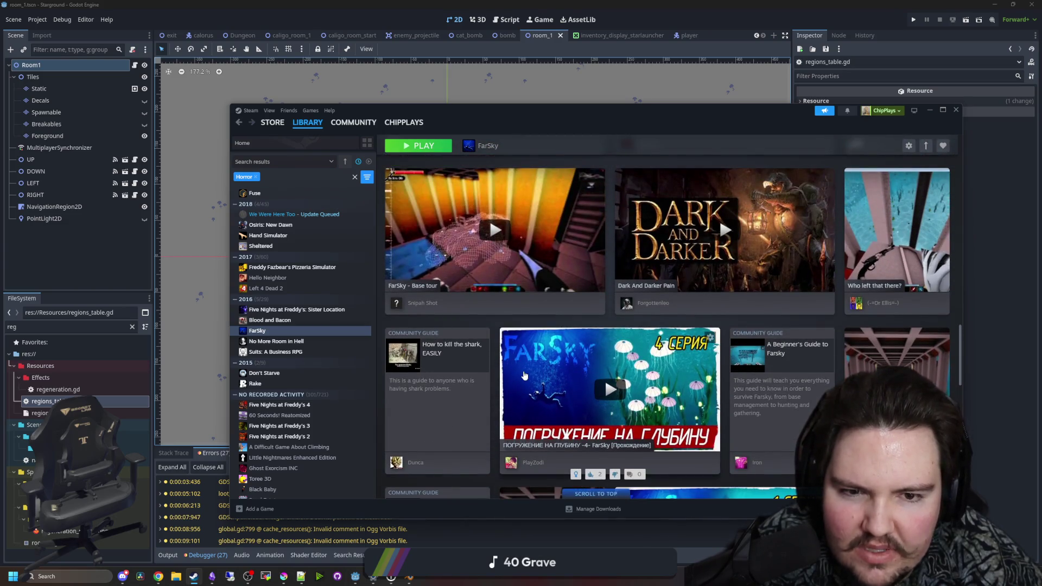
{"action": "scroll", "coordinate": [525, 375], "scroll_direction": "down", "scroll_amount": 3}
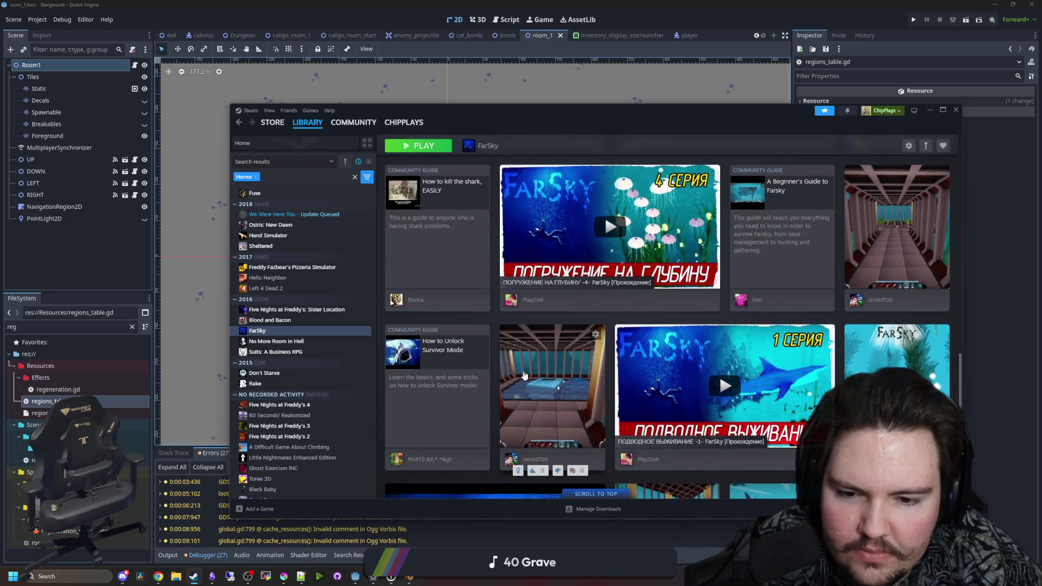
{"action": "scroll", "coordinate": [524, 375], "scroll_direction": "down", "scroll_amount": 6}
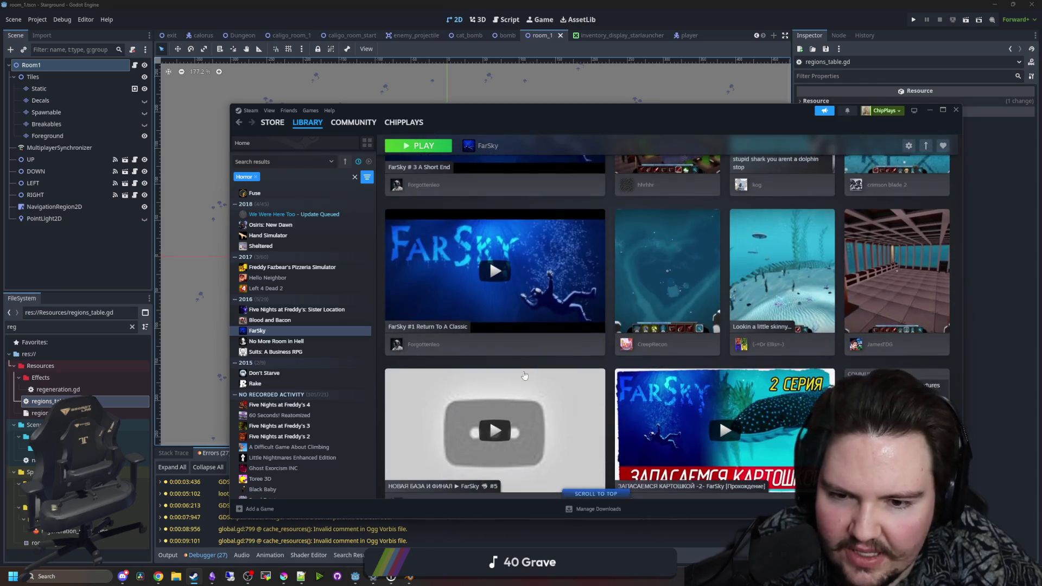
{"action": "scroll", "coordinate": [524, 375], "scroll_direction": "down", "scroll_amount": 10}
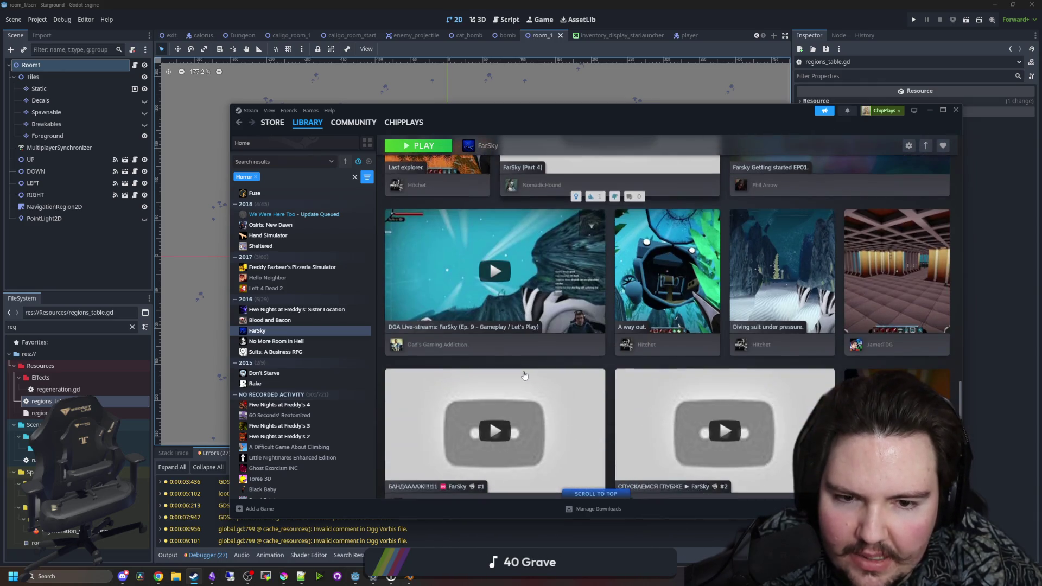
{"action": "scroll", "coordinate": [524, 376], "scroll_direction": "down", "scroll_amount": 5}
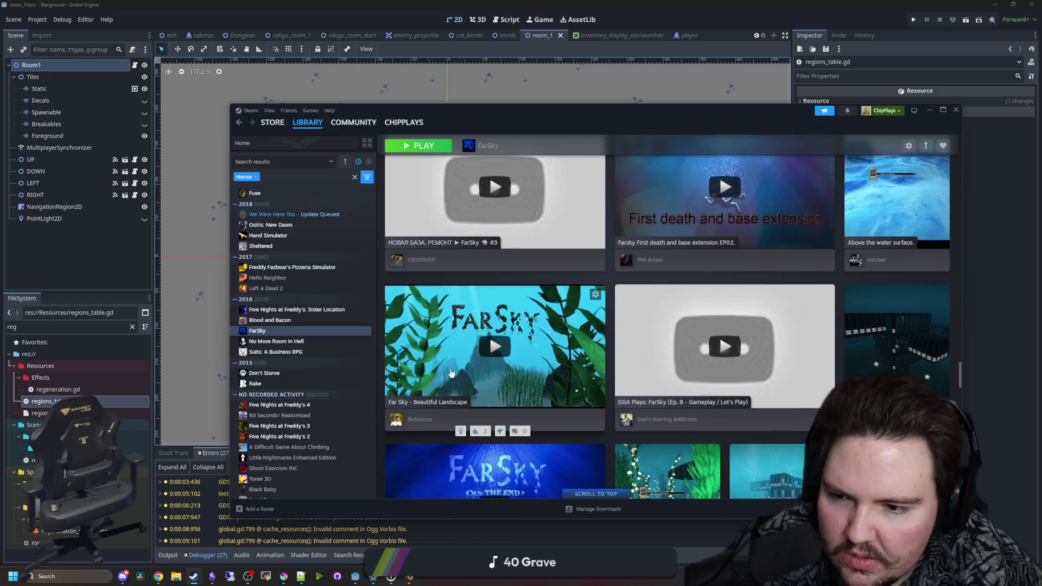
{"action": "scroll", "coordinate": [525, 375], "scroll_direction": "down", "scroll_amount": 5}
{"action": "scroll", "coordinate": [580, 376], "scroll_direction": "down", "scroll_amount": 5}
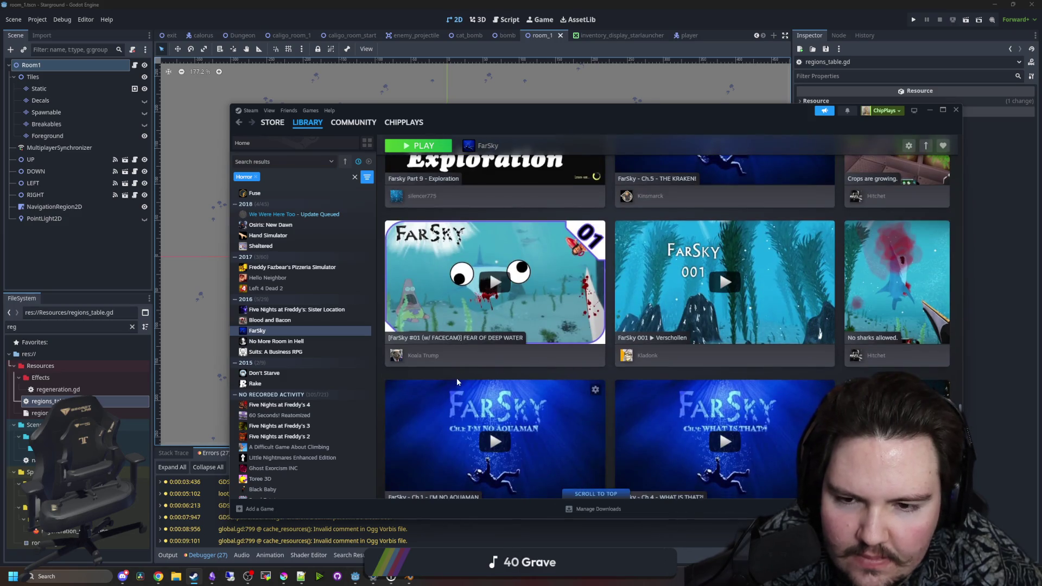
{"action": "scroll", "coordinate": [442, 387], "scroll_direction": "up", "scroll_amount": 15}
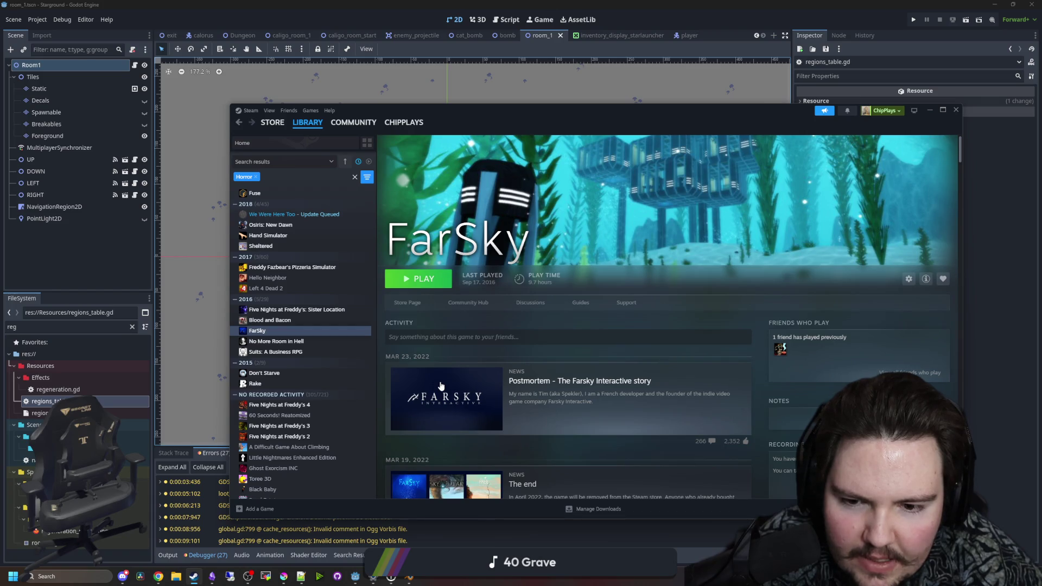
{"action": "scroll", "coordinate": [282, 254], "scroll_direction": "up", "scroll_amount": 15}
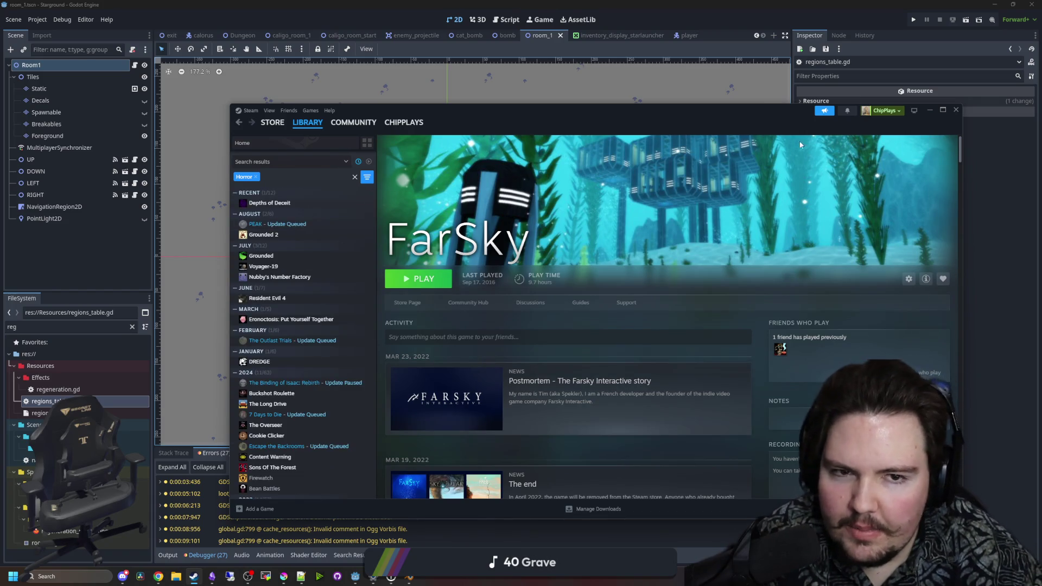
{"action": "left_click", "coordinate": [930, 111]}
Bring the Godot script editor back and maximize it to fill the screen
{"action": "left_click_drag", "start_coordinate": [615, 5], "coordinate": [427, 390]}
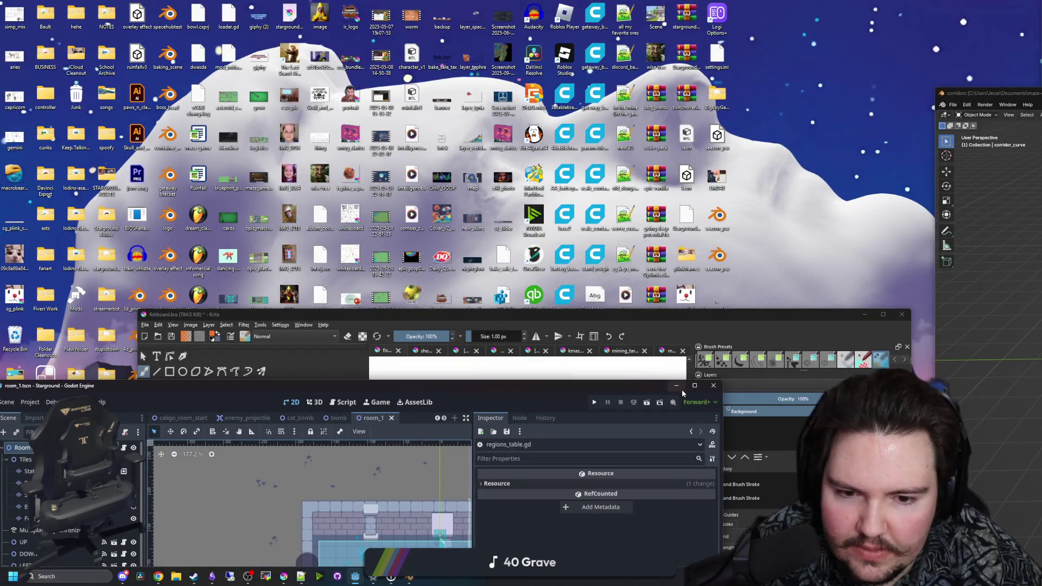
{"action": "left_click", "coordinate": [677, 386]}
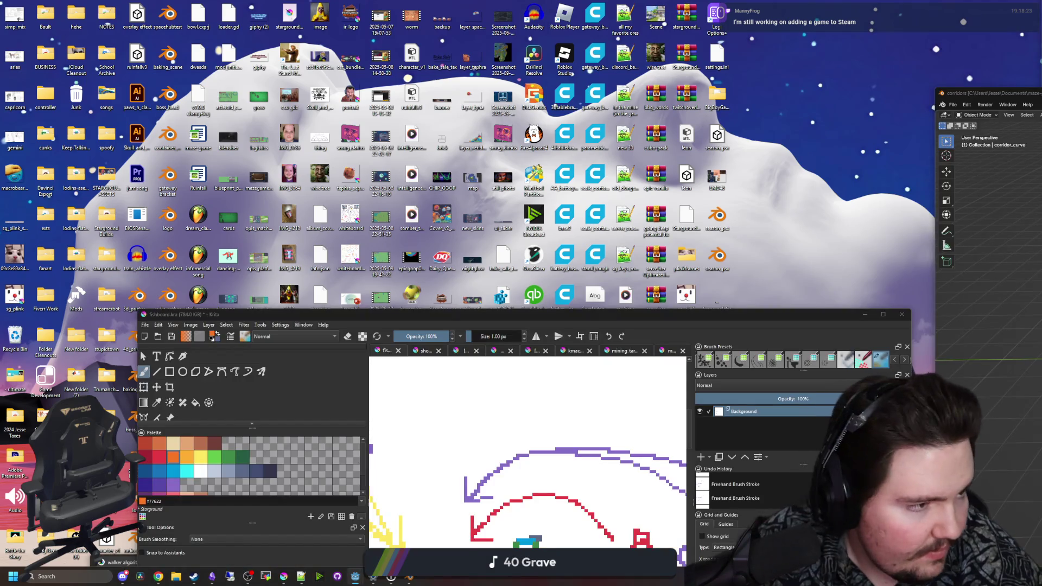
{"action": "key", "text": "alt+Tab"}
{"action": "double_click", "coordinate": [455, 165]}
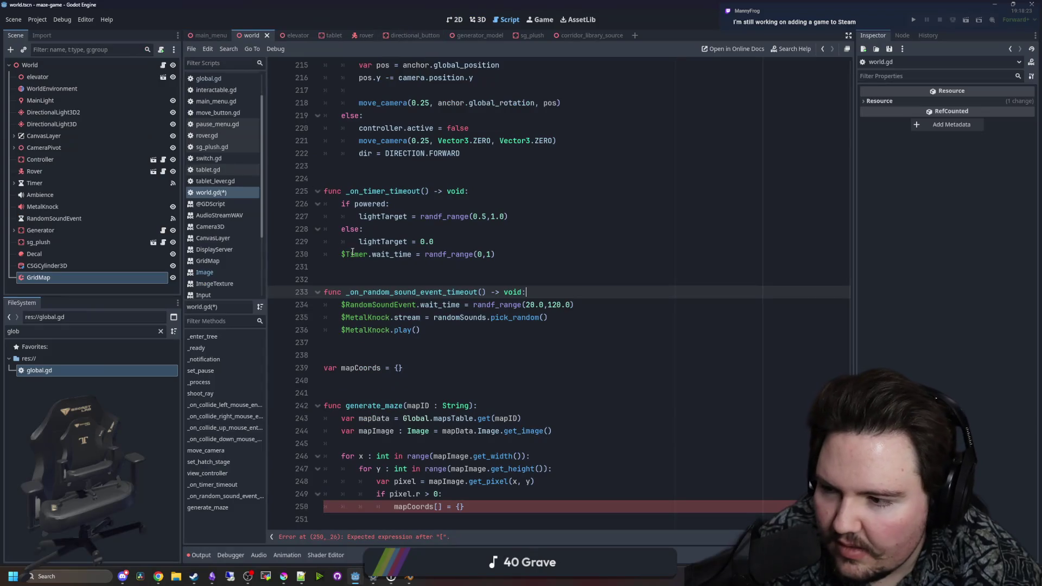
Change line 250 of world.gd to mapCoords[Vector2i(x,y)] = {}
{"action": "left_click", "coordinate": [446, 392]}
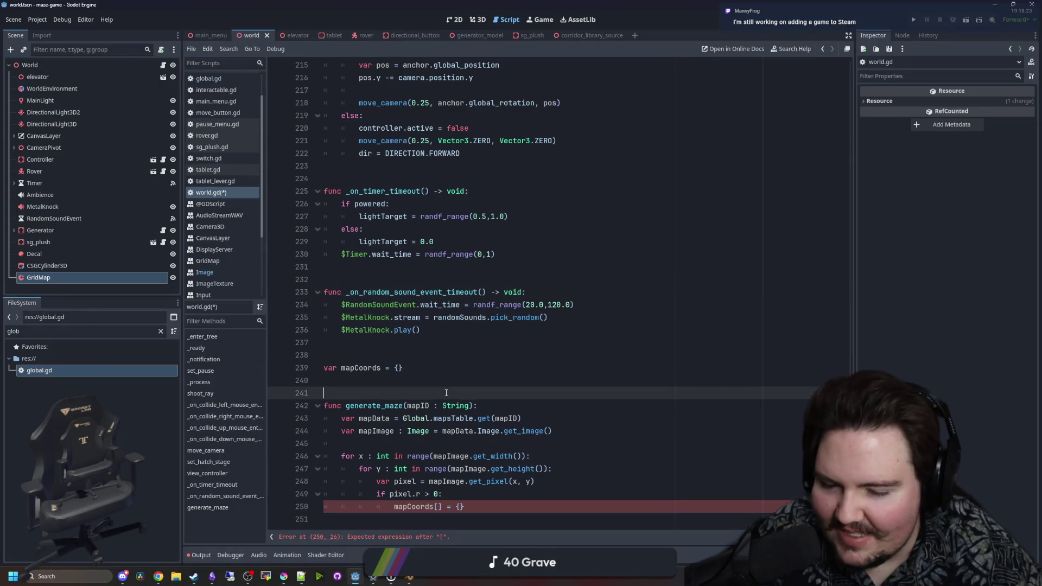
{"action": "left_click", "coordinate": [475, 516]}
{"action": "left_click", "coordinate": [439, 506]}
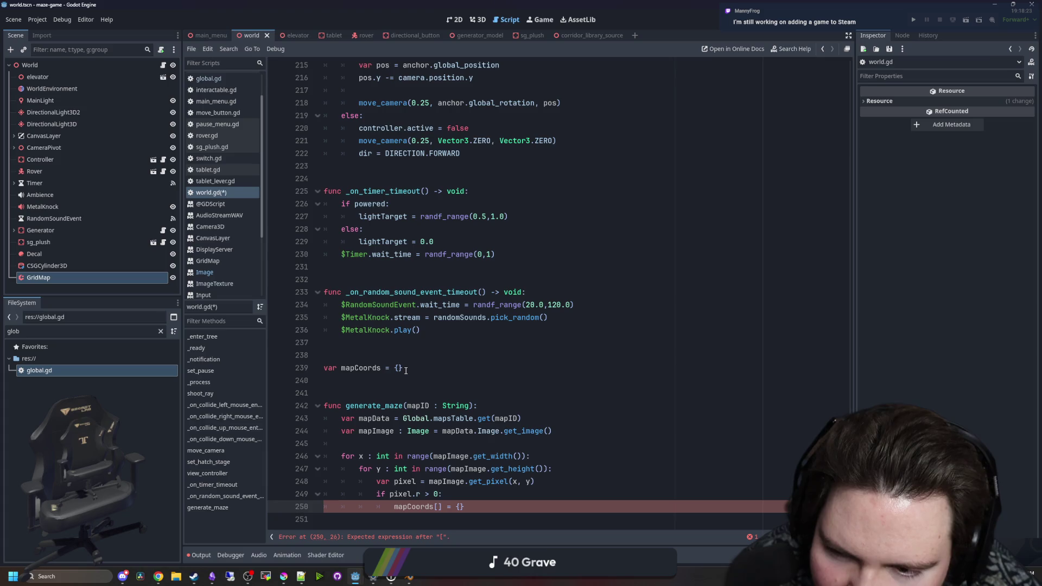
{"action": "type", "text": "V"}
{"action": "type", "text": "r2("}
{"action": "type", "text": "(x,y)"}
{"action": "left_click", "coordinate": [609, 360]}
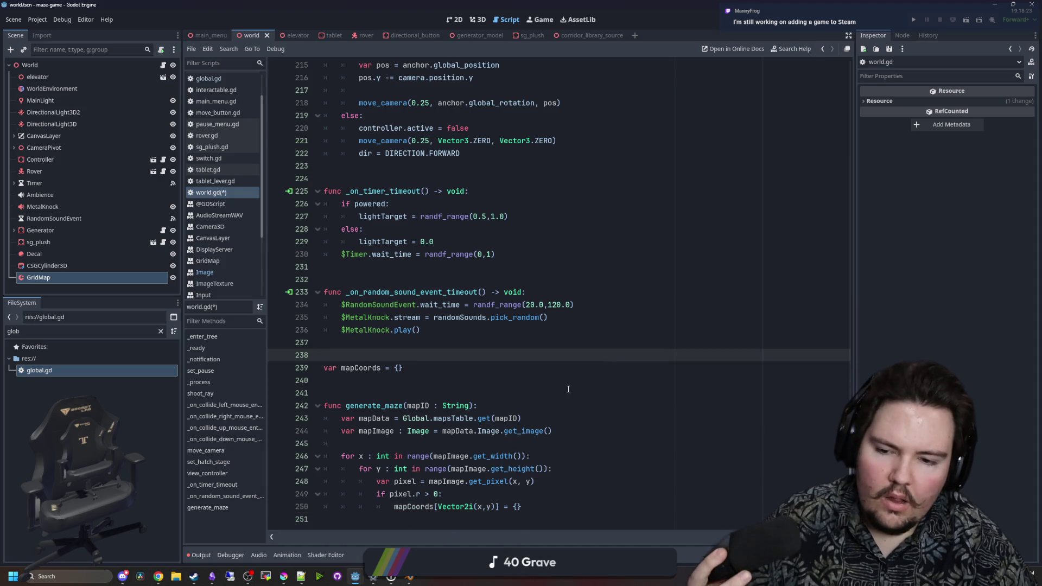
Review generate_maze's pixel loops around lines 239–250 and save world.gd
{"action": "left_click", "coordinate": [521, 494]}
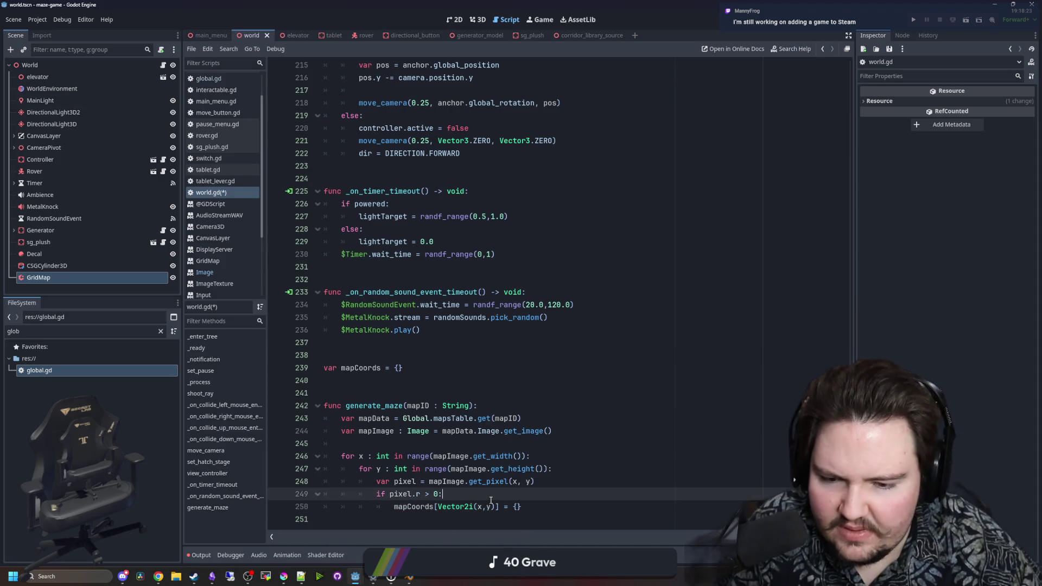
{"action": "left_click", "coordinate": [454, 444]}
{"action": "left_click", "coordinate": [411, 396]}
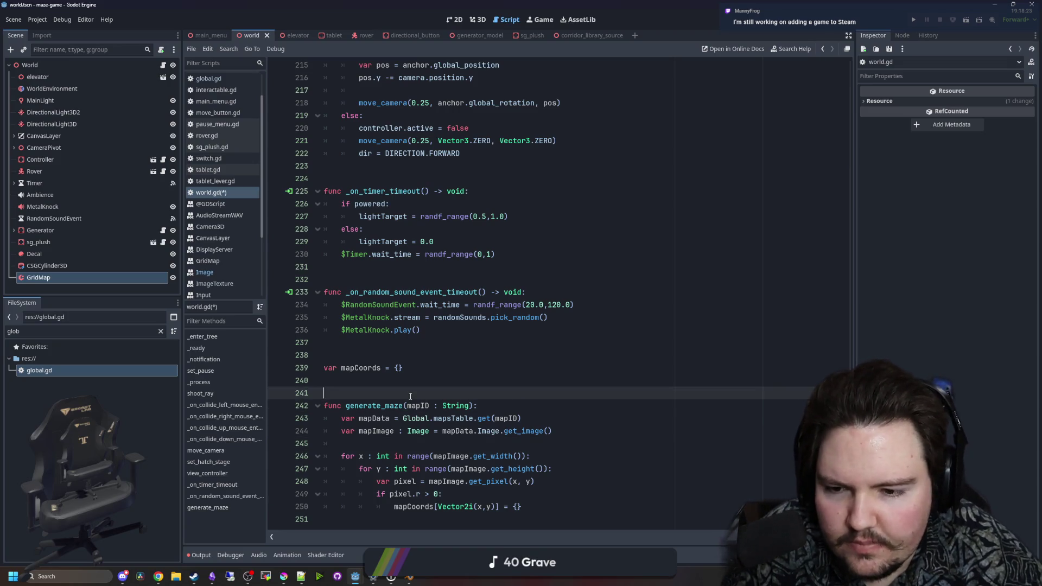
{"action": "left_click", "coordinate": [443, 495]}
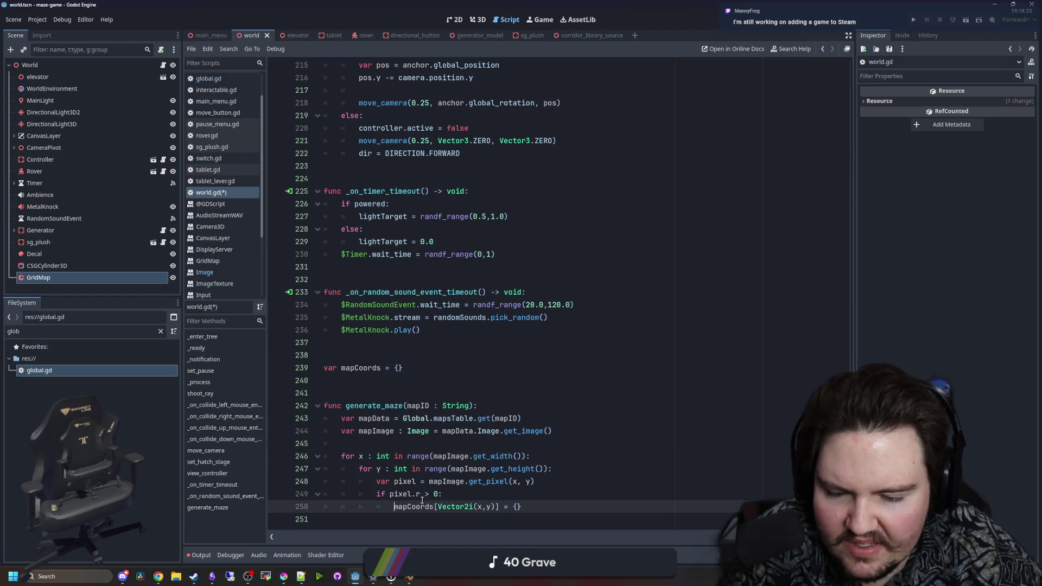
{"action": "left_click", "coordinate": [460, 384]}
{"action": "left_click", "coordinate": [336, 372]}
{"action": "left_click", "coordinate": [394, 381]}
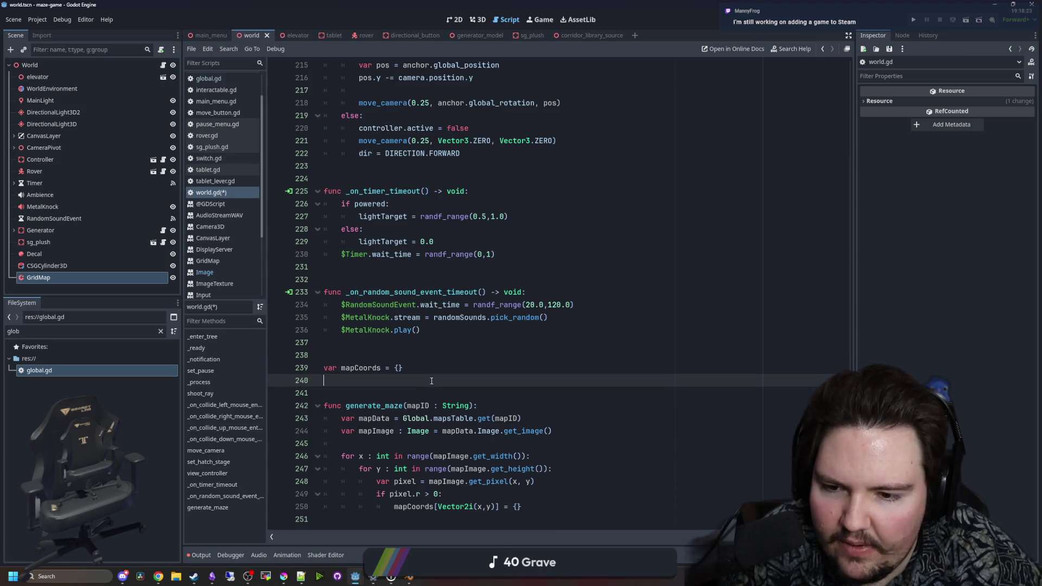
{"action": "left_click", "coordinate": [451, 388]}
{"action": "left_click", "coordinate": [510, 495]}
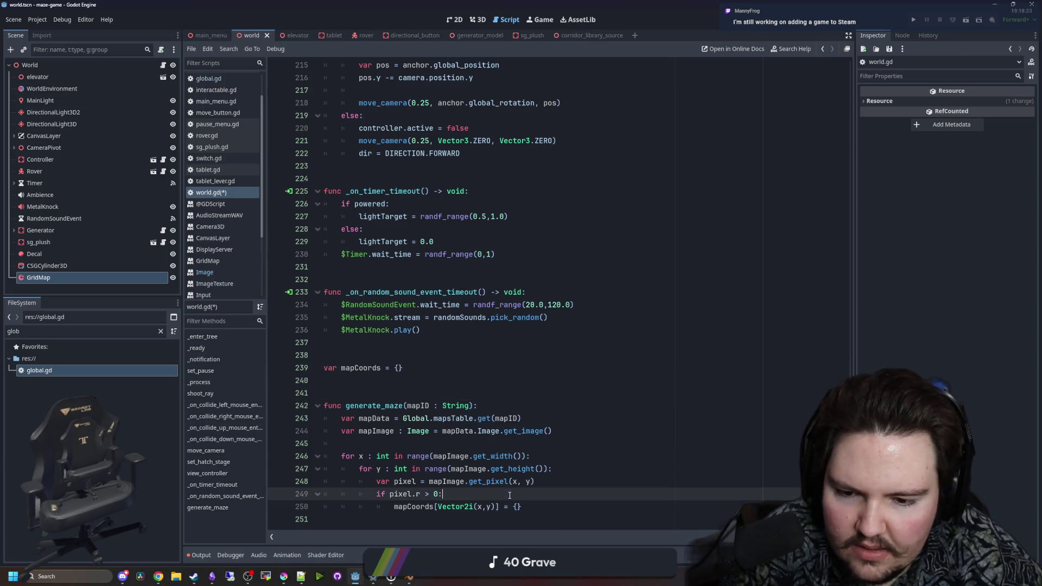
{"action": "left_click", "coordinate": [392, 382]}
{"action": "key", "text": "ctrl+s"}
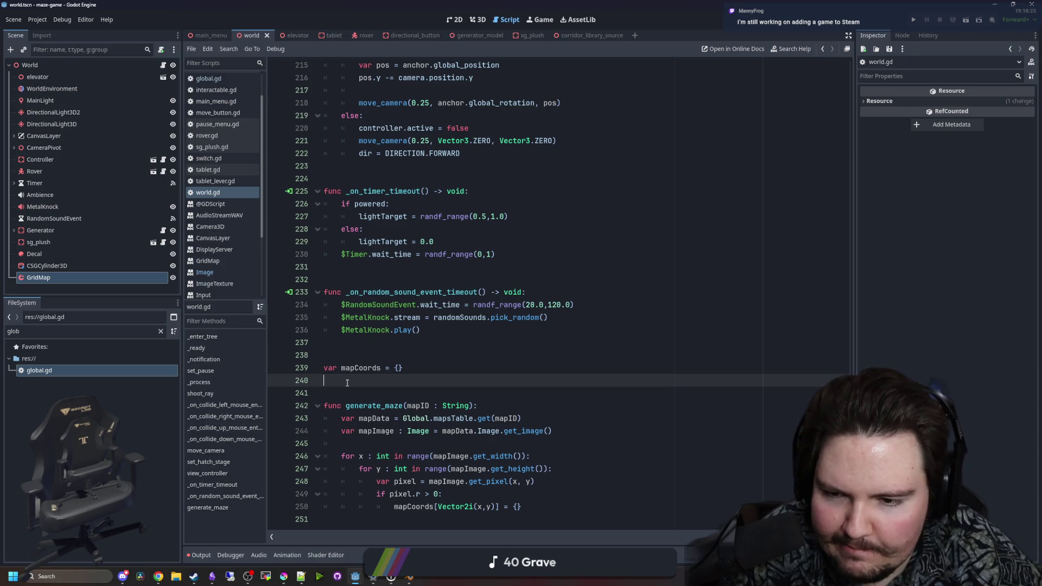
Add print(mapCoords) after the pixel loops, save world.gd and run the project
{"action": "left_click", "coordinate": [545, 506]}
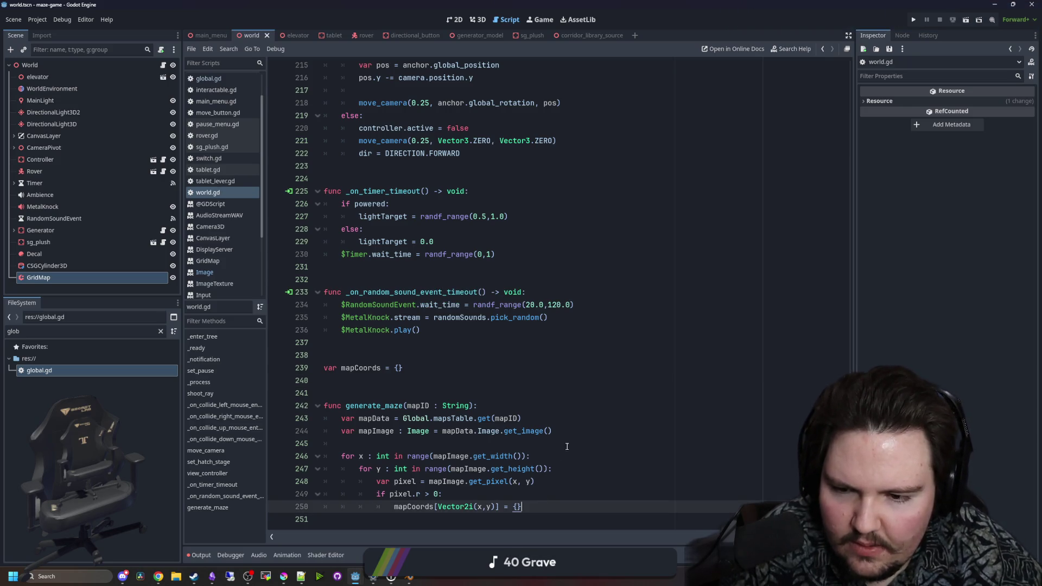
{"action": "key", "text": "Return"}
{"action": "key", "text": "Return"}
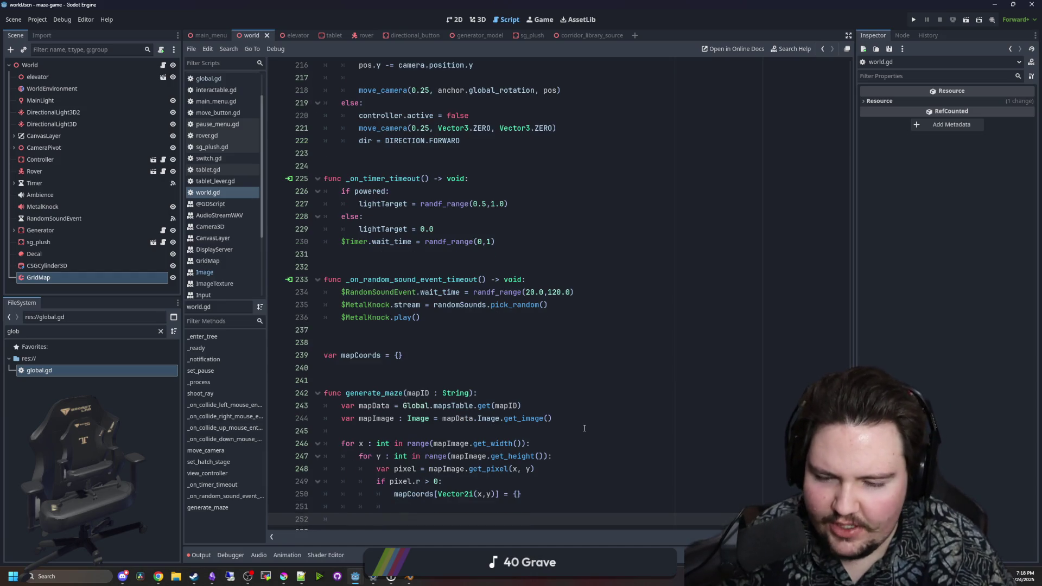
{"action": "key", "text": "Return"}
{"action": "key", "text": "BackSpace"}
{"action": "key", "text": "BackSpace"}
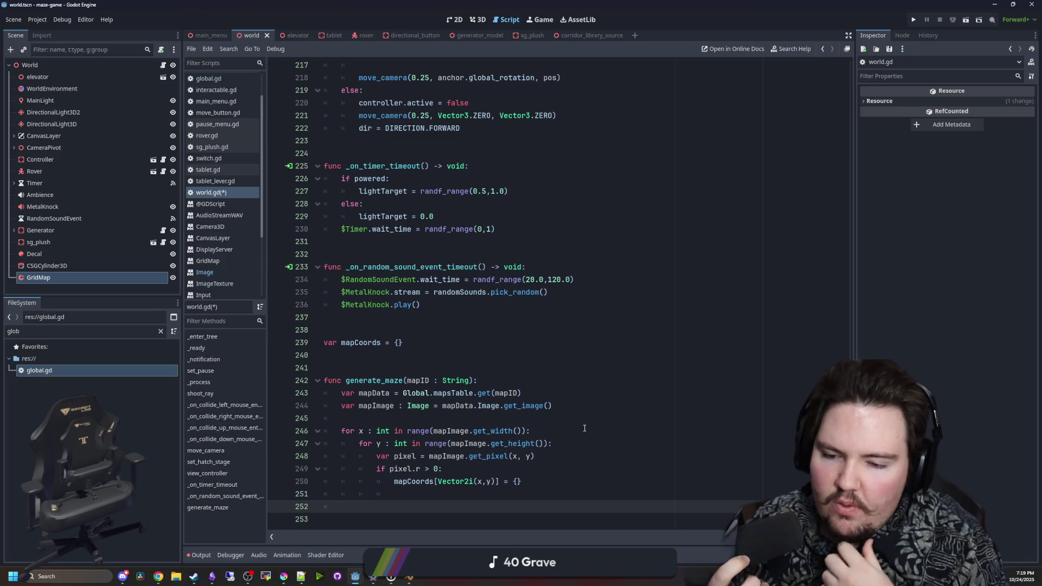
{"action": "type", "text": "print(mapC)"}
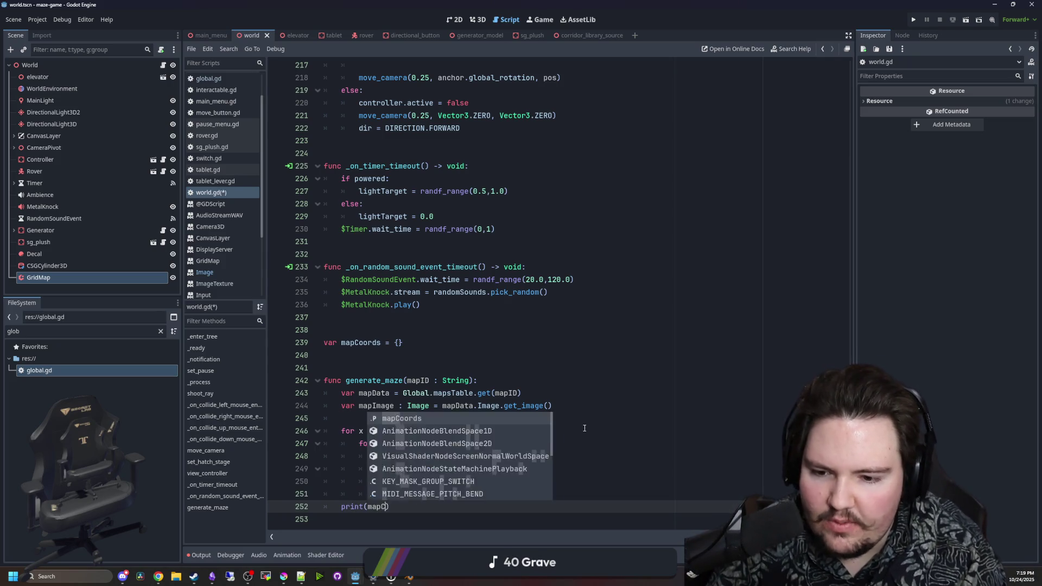
{"action": "key", "text": "Return"}
{"action": "left_click", "coordinate": [585, 428]}
{"action": "key", "text": "ctrl+s"}
{"action": "left_click", "coordinate": [914, 19]}
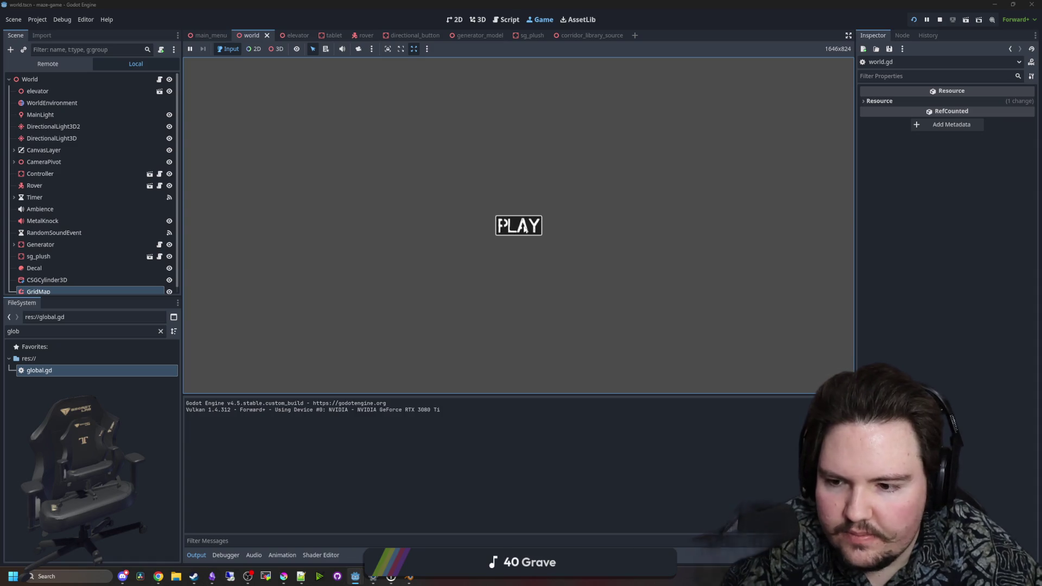
Start the game past PLAY, then stop the run after mapCoords prints an empty { }
{"action": "key", "text": "Return"}
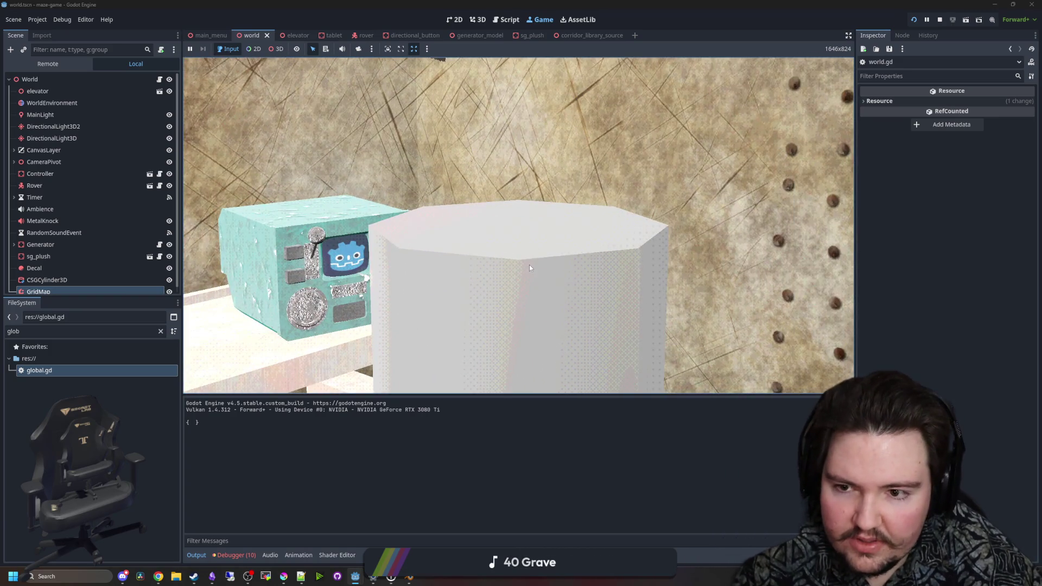
{"action": "key", "text": "Escape"}
{"action": "key", "text": "super"}
{"action": "key", "text": "F8"}
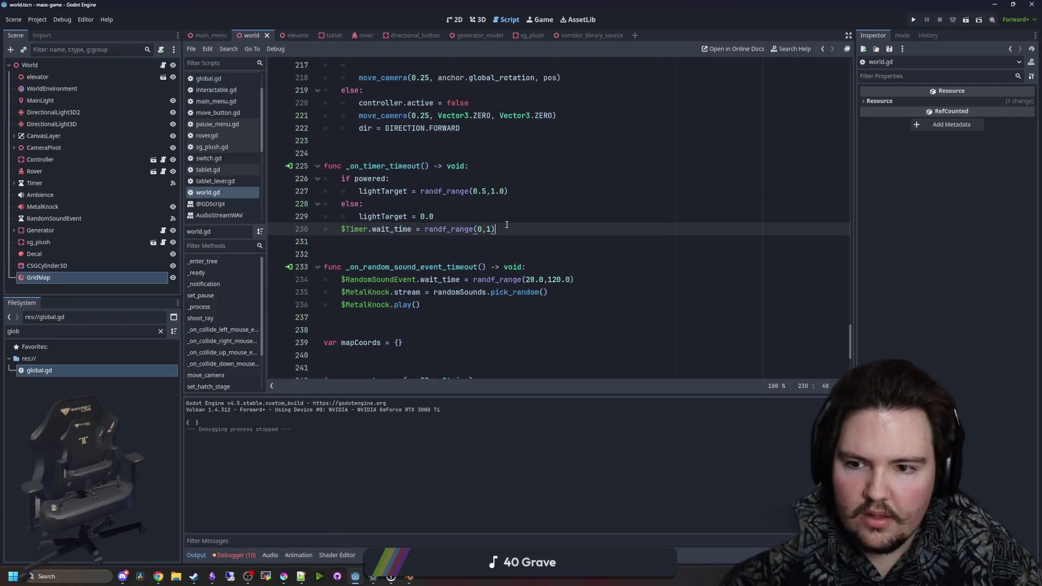
{"action": "scroll", "coordinate": [622, 263], "scroll_direction": "down", "scroll_amount": 4}
{"action": "left_click", "coordinate": [413, 204]}
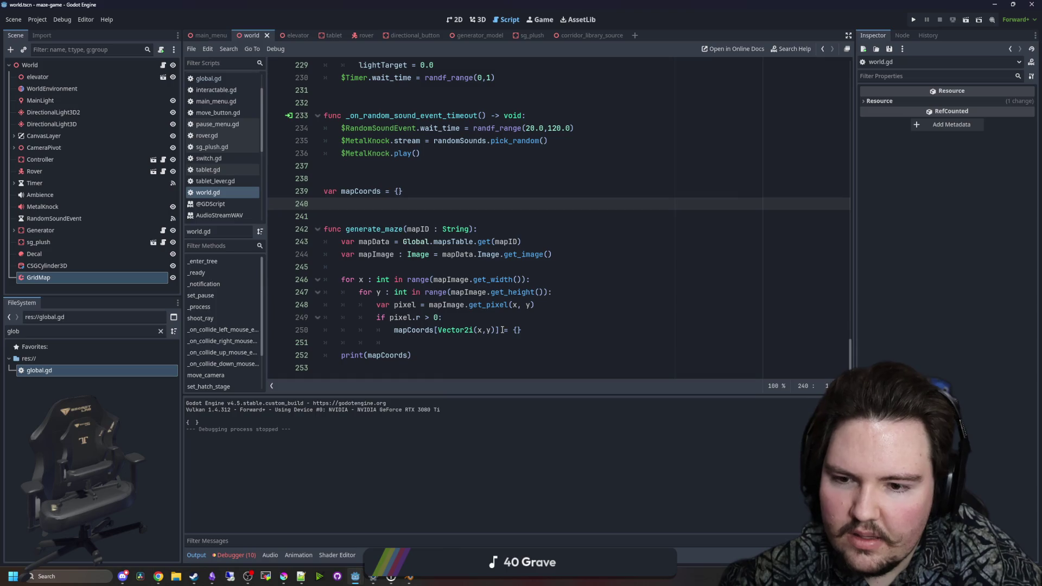
{"action": "left_click", "coordinate": [456, 267]}
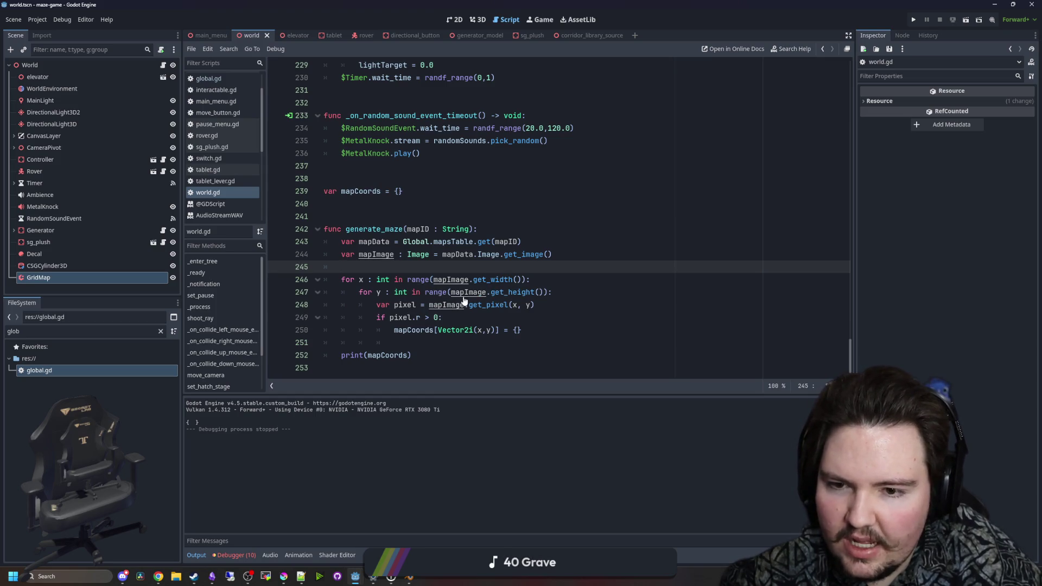
{"action": "left_click", "coordinate": [234, 556]}
{"action": "left_click", "coordinate": [244, 402]}
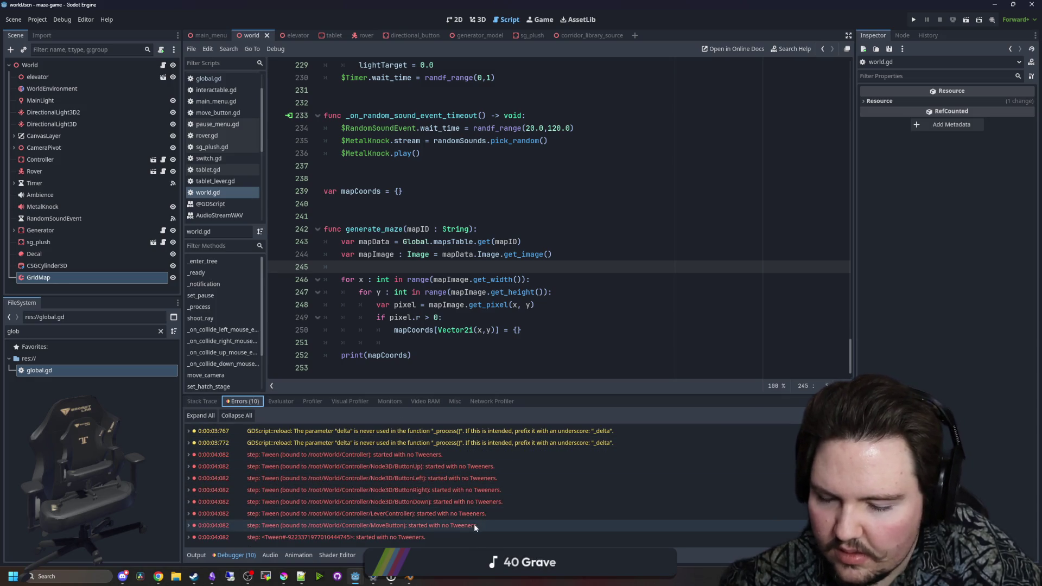
{"action": "left_click", "coordinate": [446, 344]}
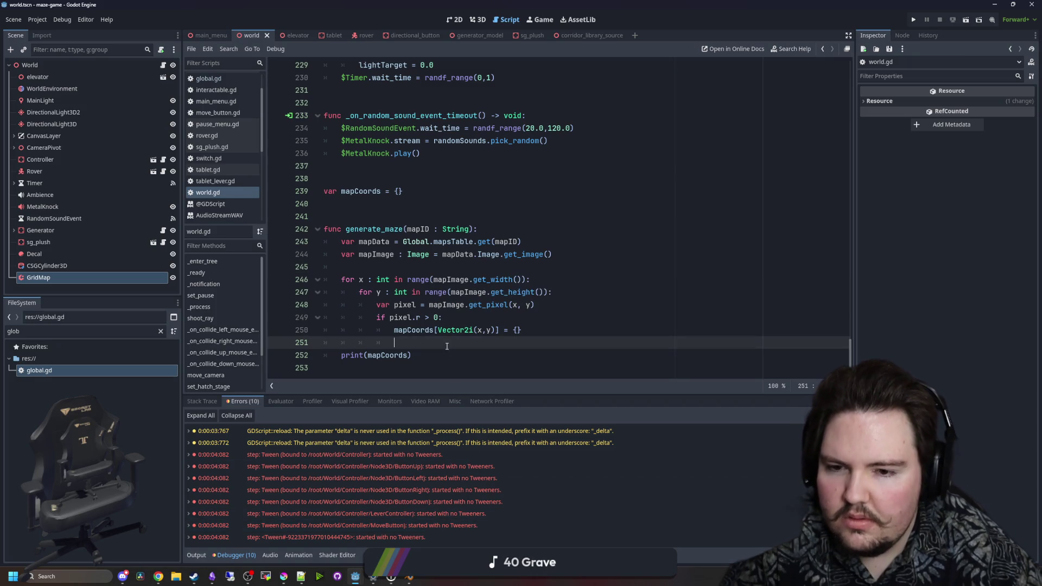
{"action": "left_click", "coordinate": [437, 317]}
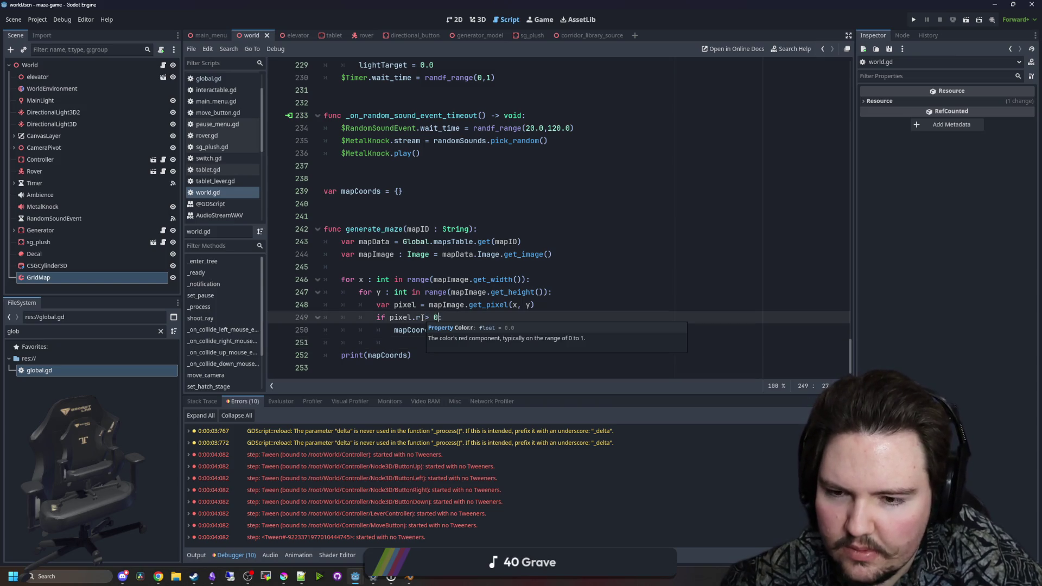
{"action": "left_click", "coordinate": [523, 305]}
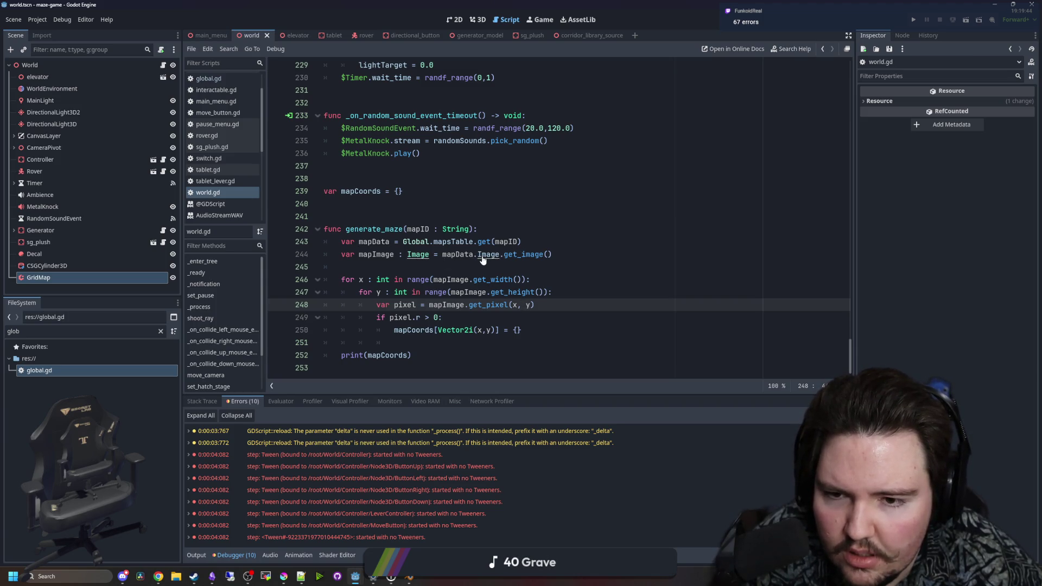
{"action": "mouse_move", "coordinate": [491, 254]}
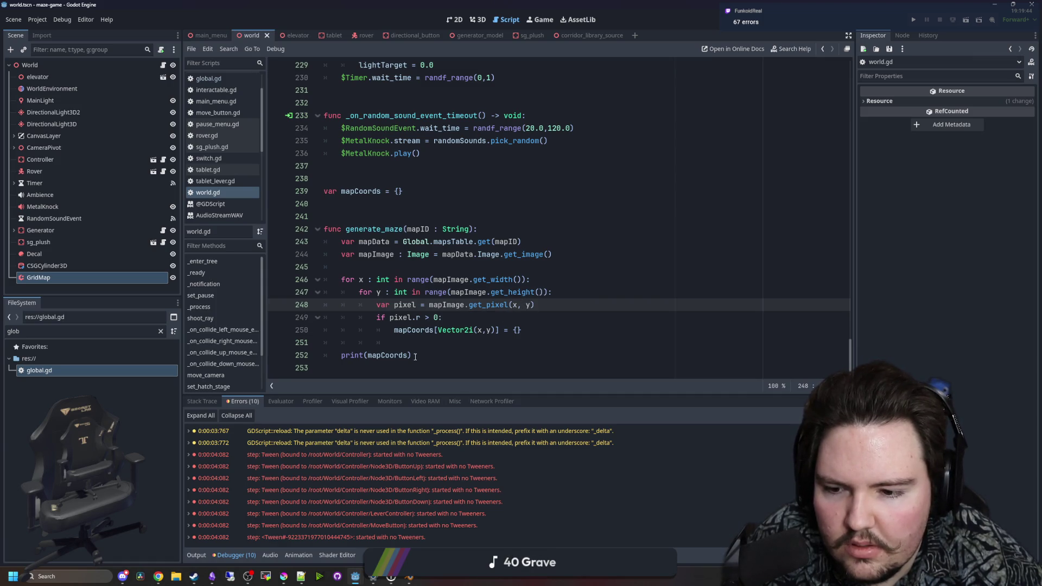
{"action": "left_click", "coordinate": [519, 329]}
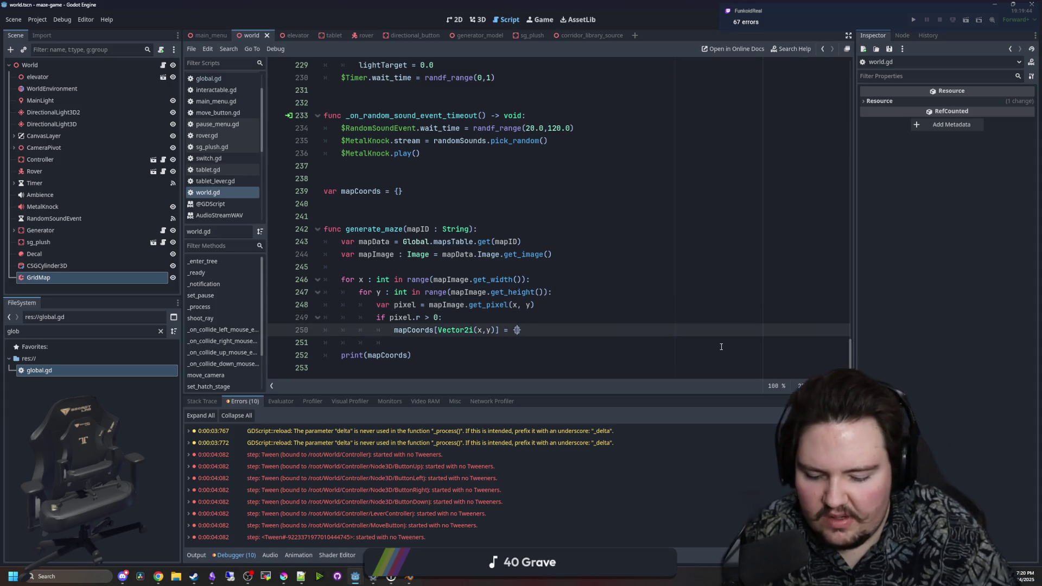
Add a "he": 1 entry inside the line 250 braces and run the game past PLAY
{"action": "type", "text": "\"he"}
{"action": "type", "text": "\": 1"}
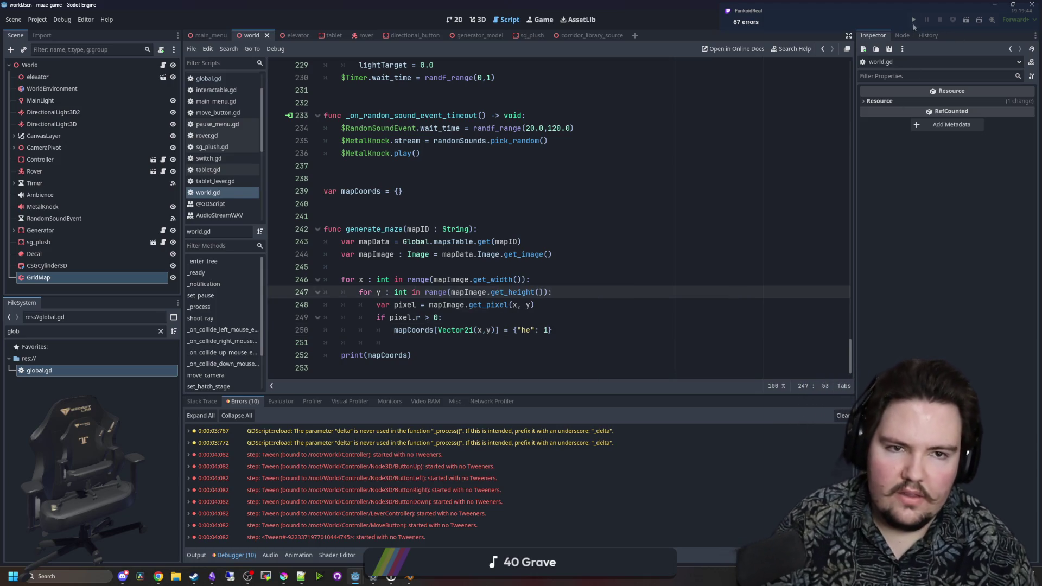
{"action": "left_click", "coordinate": [913, 21]}
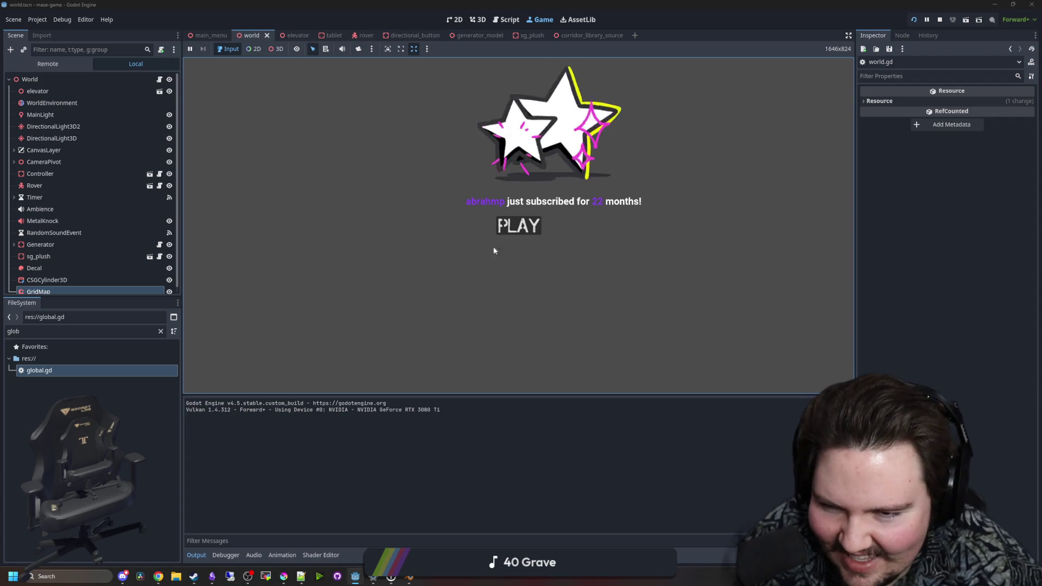
{"action": "left_click", "coordinate": [519, 226]}
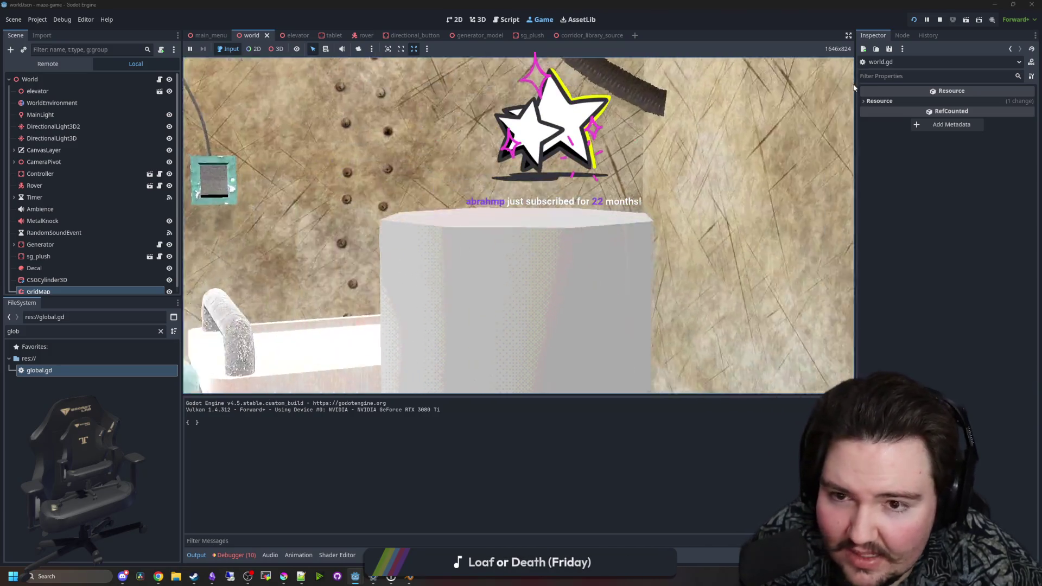
Stop the running game and return to the generate_maze code in world.gd
{"action": "key", "text": "super"}
{"action": "left_click", "coordinate": [940, 20]}
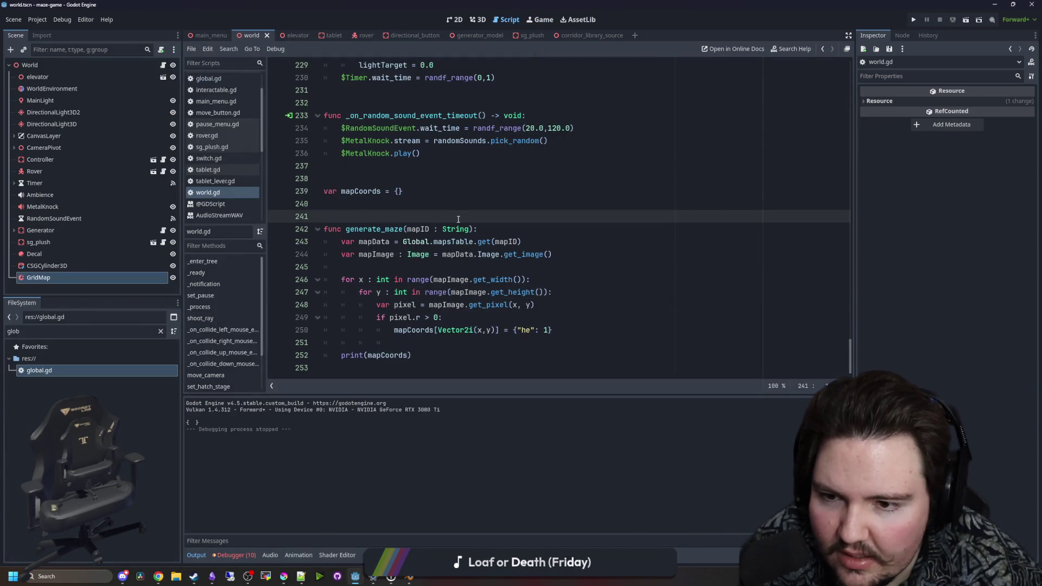
{"action": "scroll", "coordinate": [676, 242], "scroll_direction": "up", "scroll_amount": 10}
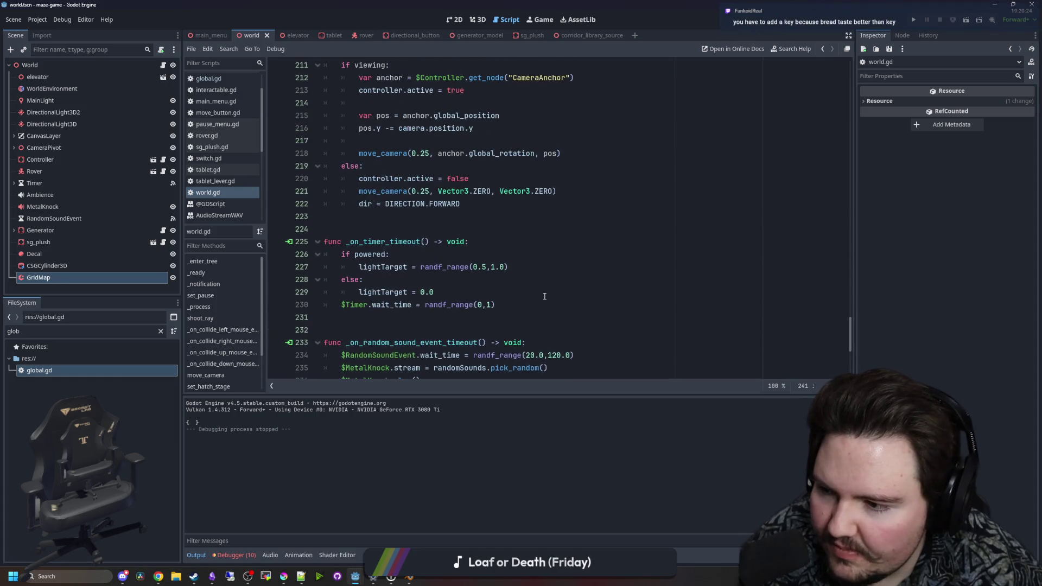
{"action": "scroll", "coordinate": [541, 296], "scroll_direction": "down", "scroll_amount": 10}
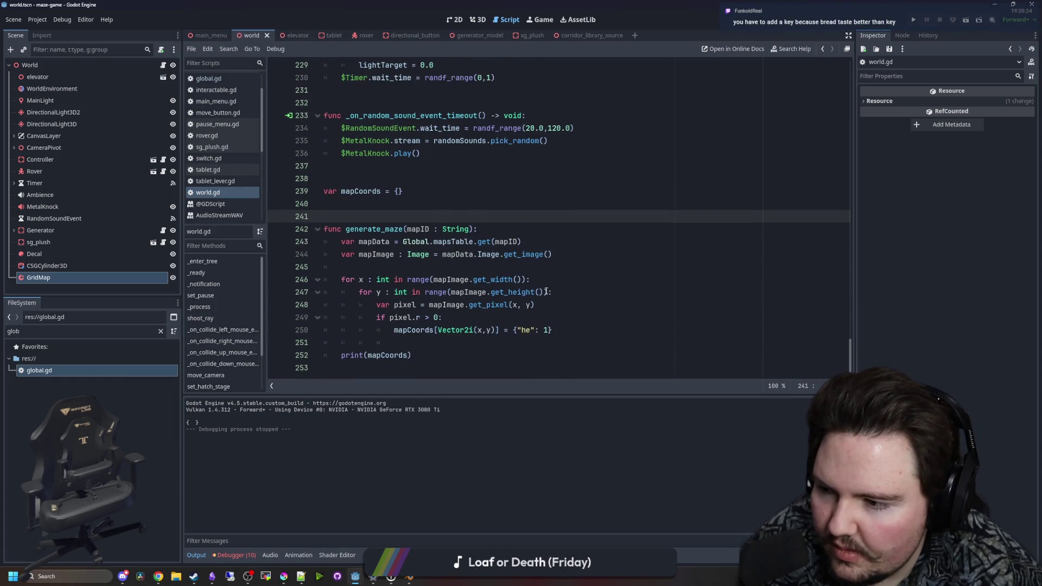
Review generate_maze's blank lines, declaration and pixel.r check
{"action": "left_click", "coordinate": [457, 337]}
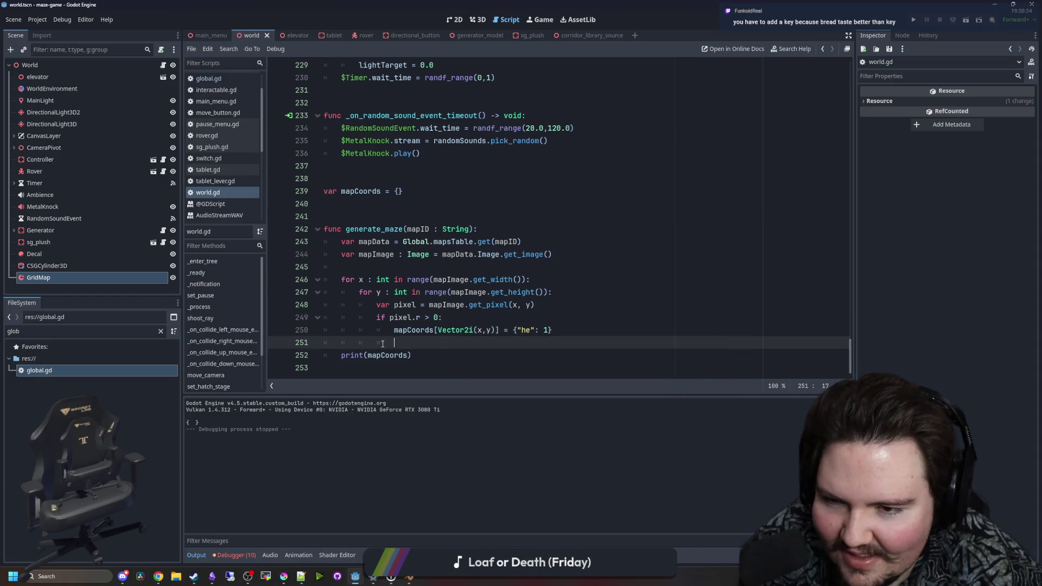
{"action": "left_click", "coordinate": [416, 265]}
{"action": "key", "text": "Up"}
{"action": "key", "text": "Up"}
{"action": "key", "text": "Up"}
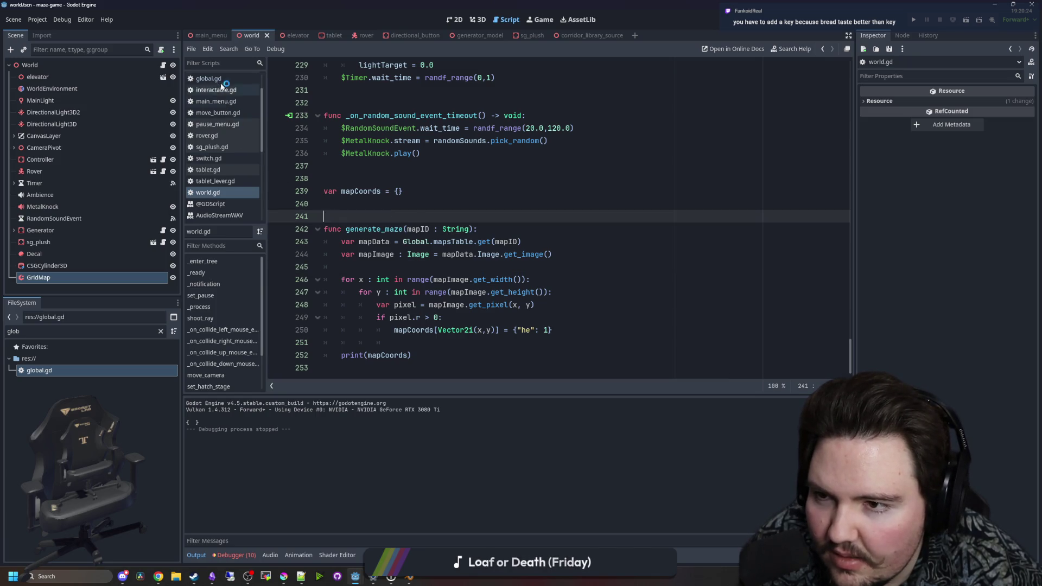
{"action": "left_click", "coordinate": [492, 227]}
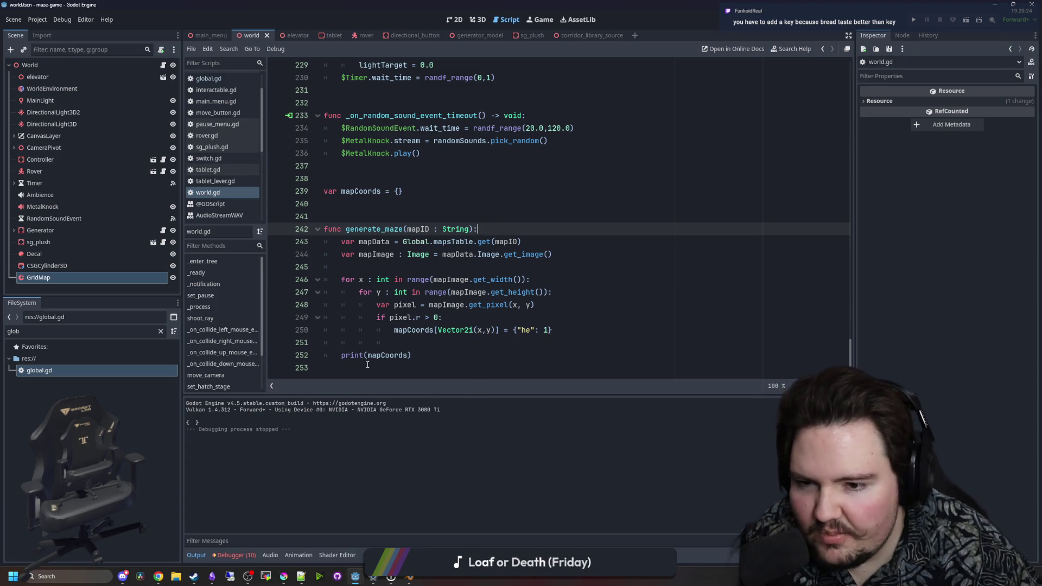
{"action": "left_click", "coordinate": [413, 267]}
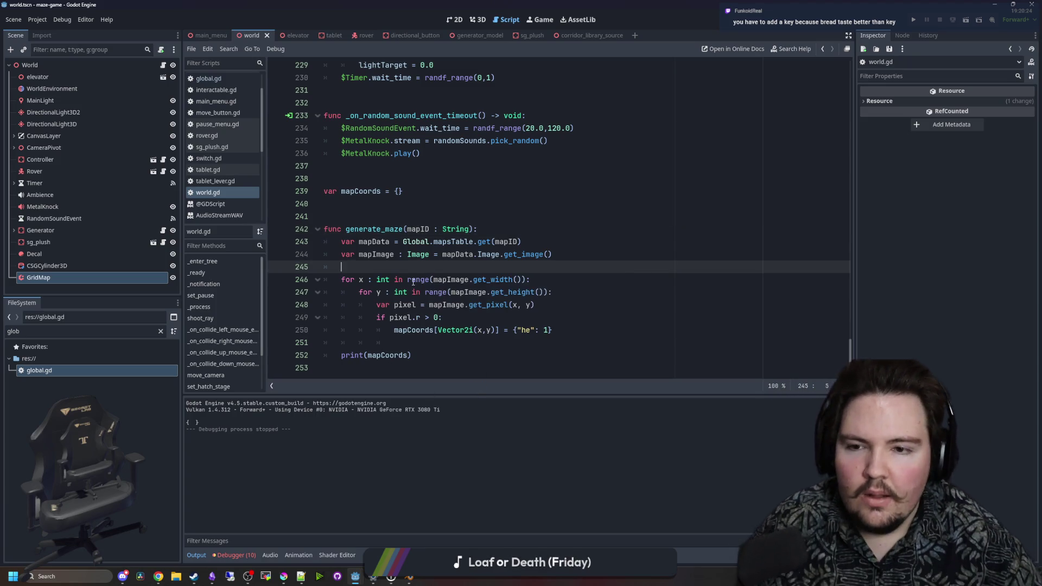
{"action": "mouse_move", "coordinate": [413, 282]}
{"action": "left_click", "coordinate": [410, 216]}
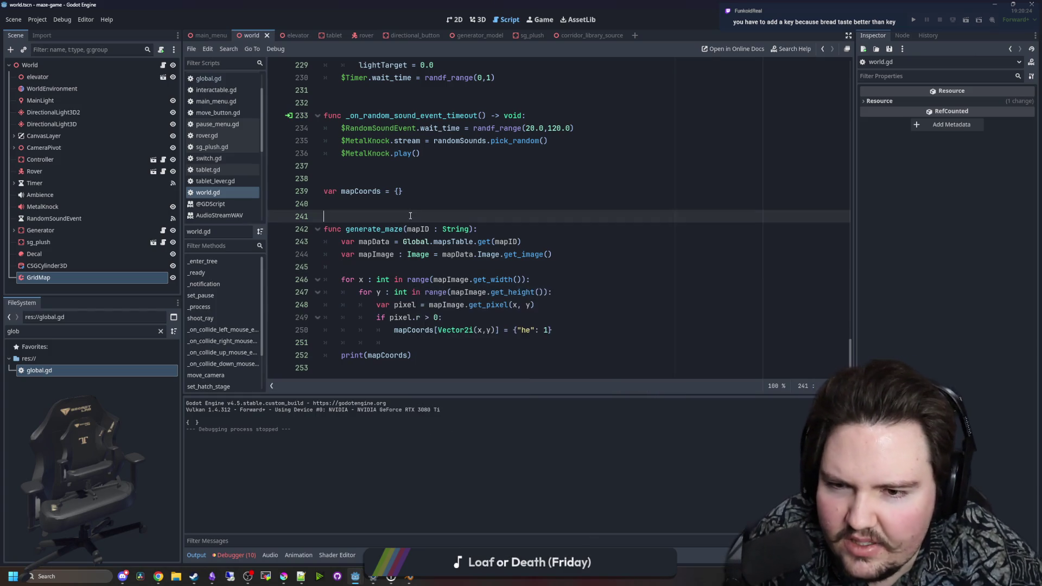
{"action": "scroll", "coordinate": [852, 330], "scroll_direction": "up", "scroll_amount": 3}
{"action": "mouse_move", "coordinate": [851, 330]}
{"action": "left_mouse_down"}
{"action": "mouse_move", "coordinate": [868, 82]}
{"action": "mouse_move", "coordinate": [852, 347]}
{"action": "left_mouse_up"}
{"action": "left_click", "coordinate": [496, 317]}
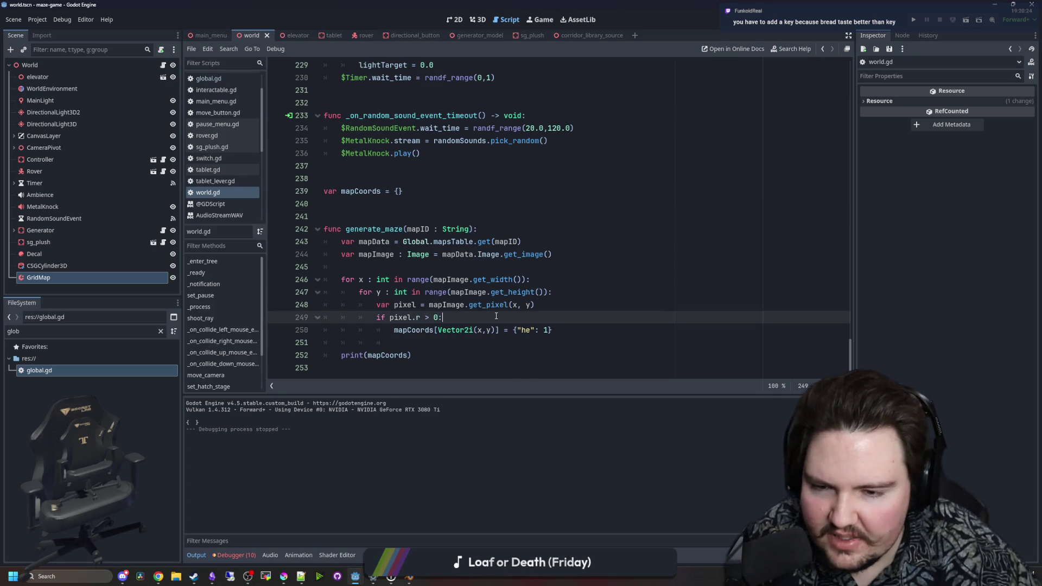
Add print("hahhaa") inside the pixel.r branch and test-run the game
{"action": "key", "text": "Down"}
{"action": "type", "text": "print(\"hahhaa\")"}
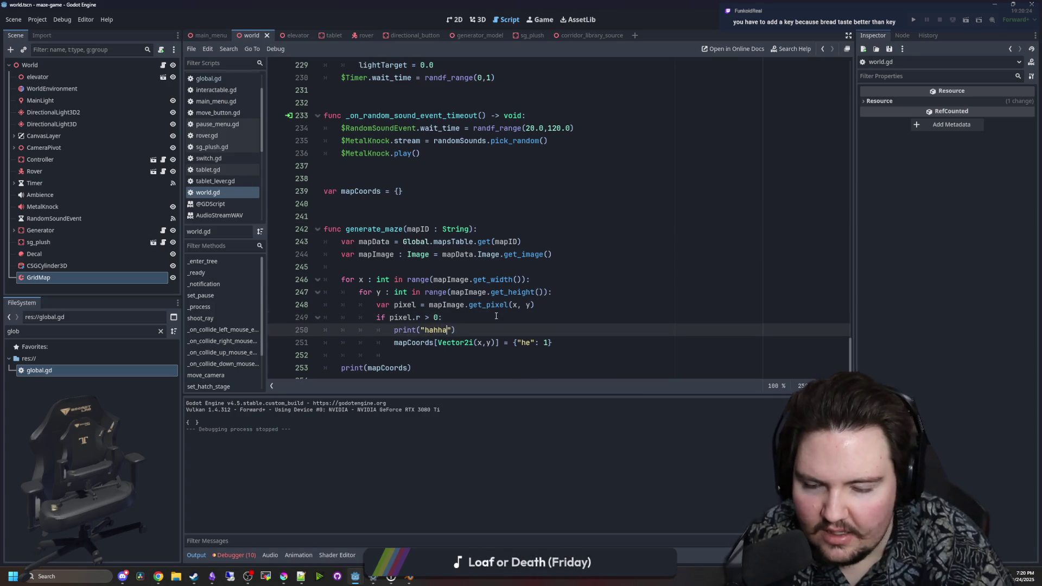
{"action": "key", "text": "Up"}
{"action": "left_click", "coordinate": [489, 204]}
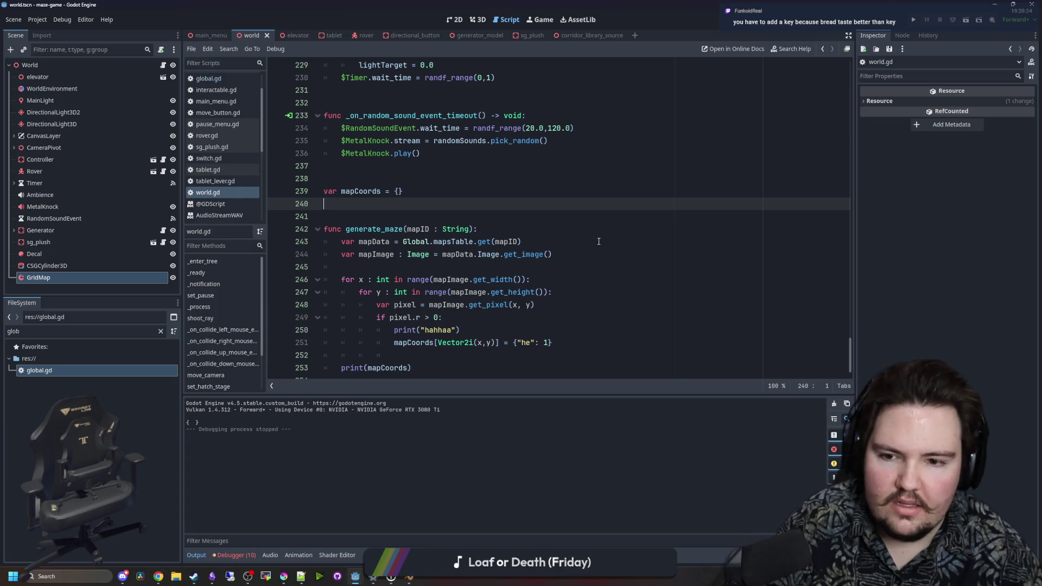
{"action": "left_click", "coordinate": [916, 20]}
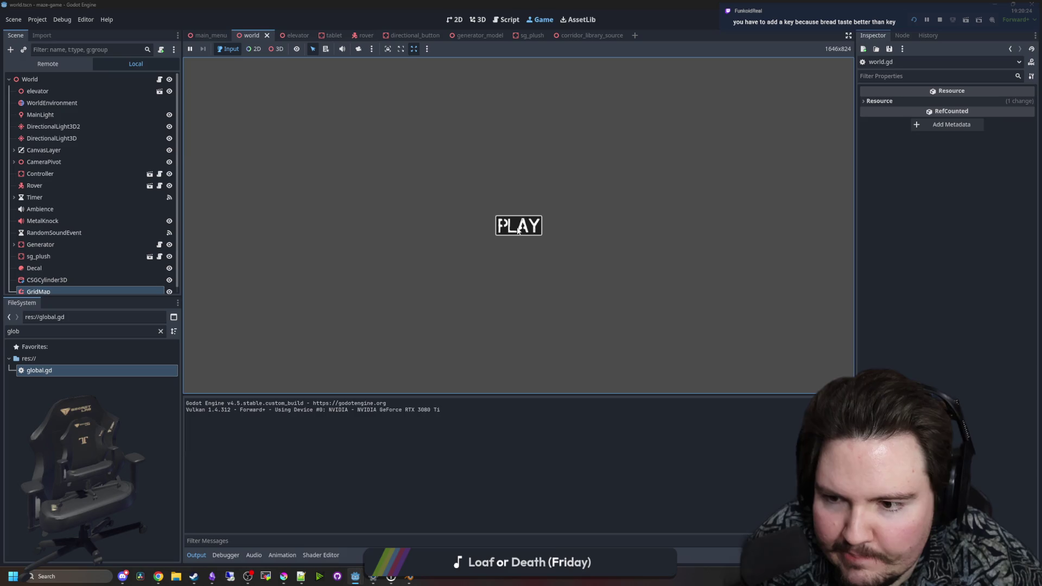
{"action": "left_click", "coordinate": [513, 224]}
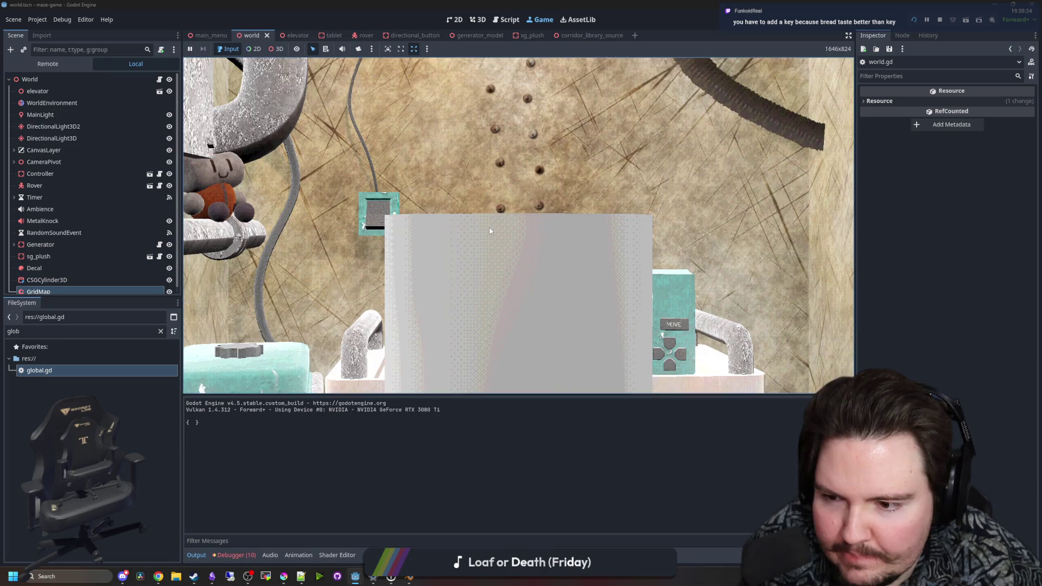
{"action": "key", "text": "super"}
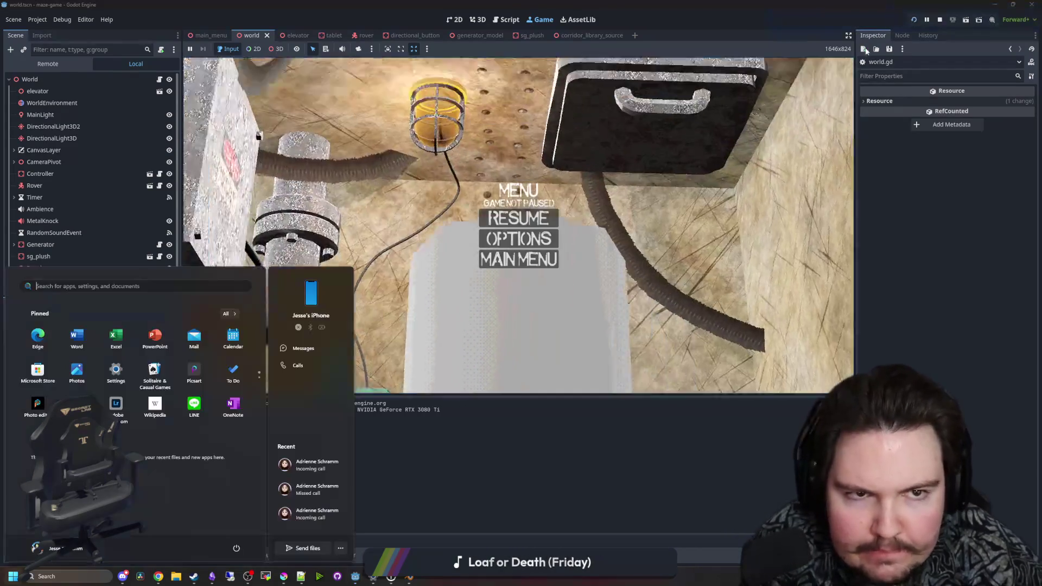
{"action": "left_click", "coordinate": [939, 20]}
Move the hahhaa print out of the branch to just after the get_pixel line
{"action": "key", "text": "Up"}
{"action": "key", "text": "Up"}
{"action": "key", "text": "shift+Home"}
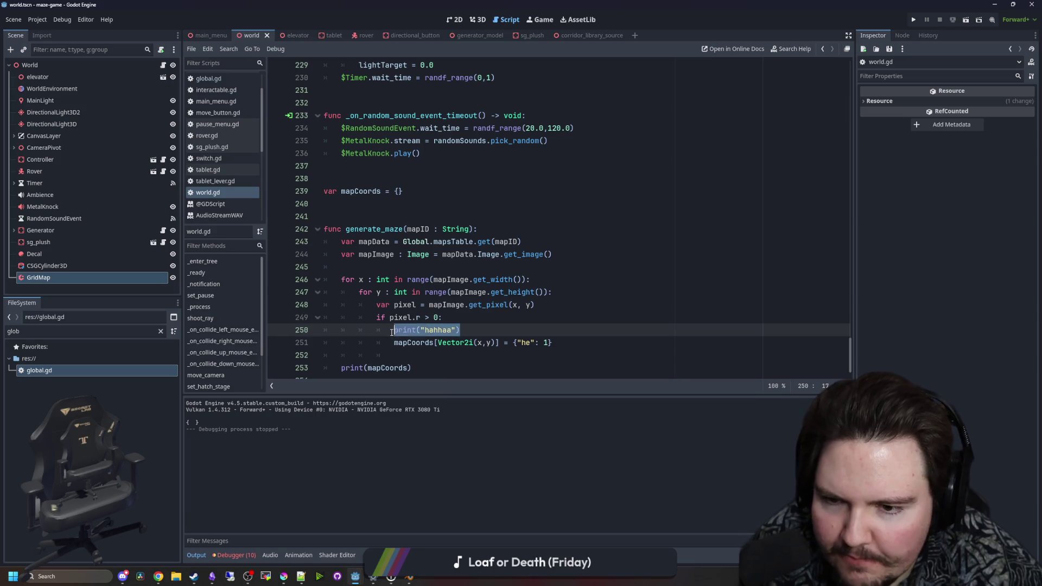
{"action": "key", "text": "BackSpace"}
{"action": "left_click", "coordinate": [576, 310]}
{"action": "key", "text": "Return"}
{"action": "type", "text": "print(\"hahhaa\")"}
{"action": "left_click", "coordinate": [341, 266]}
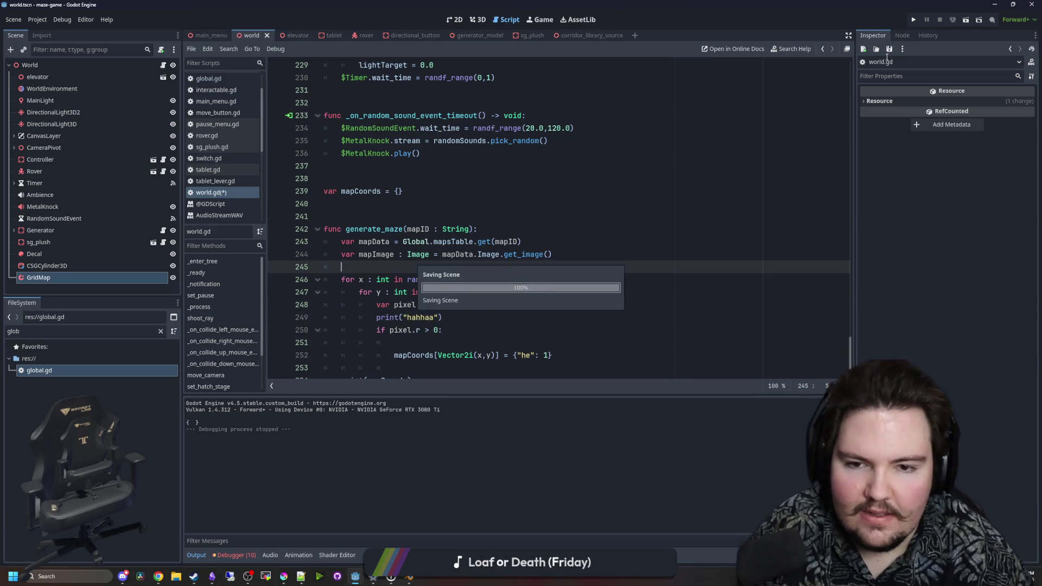
Rerun the game past PLAY so Output fills with hahhaa lines
{"action": "left_click", "coordinate": [914, 20]}
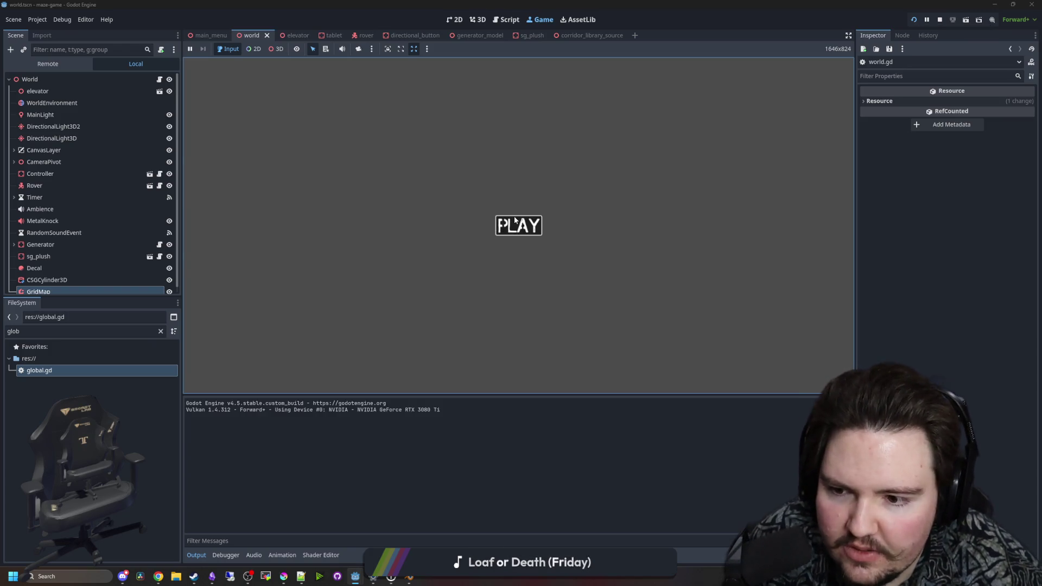
{"action": "left_click", "coordinate": [516, 222]}
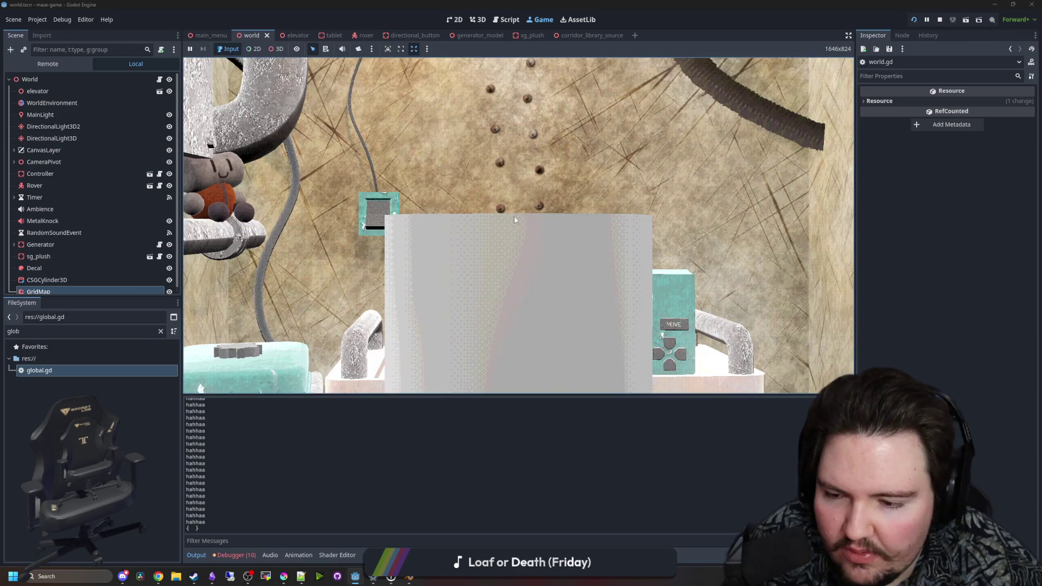
{"action": "key", "text": "super"}
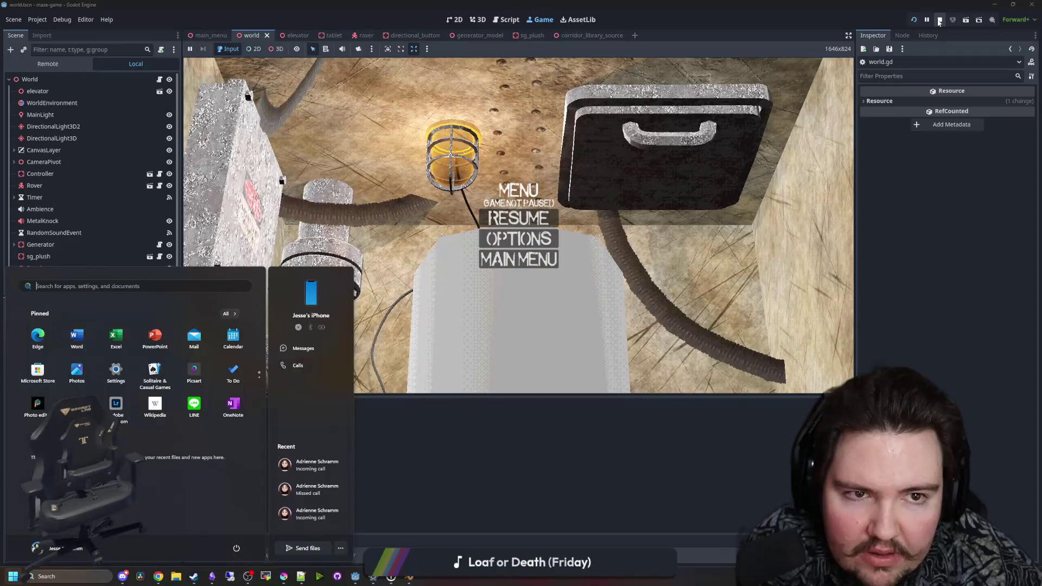
Stop the game, delete the hahhaa print, and type pixel as Color on line 248
{"action": "key", "text": "F8"}
{"action": "triple_click", "coordinate": [402, 319]}
{"action": "key", "text": "Delete"}
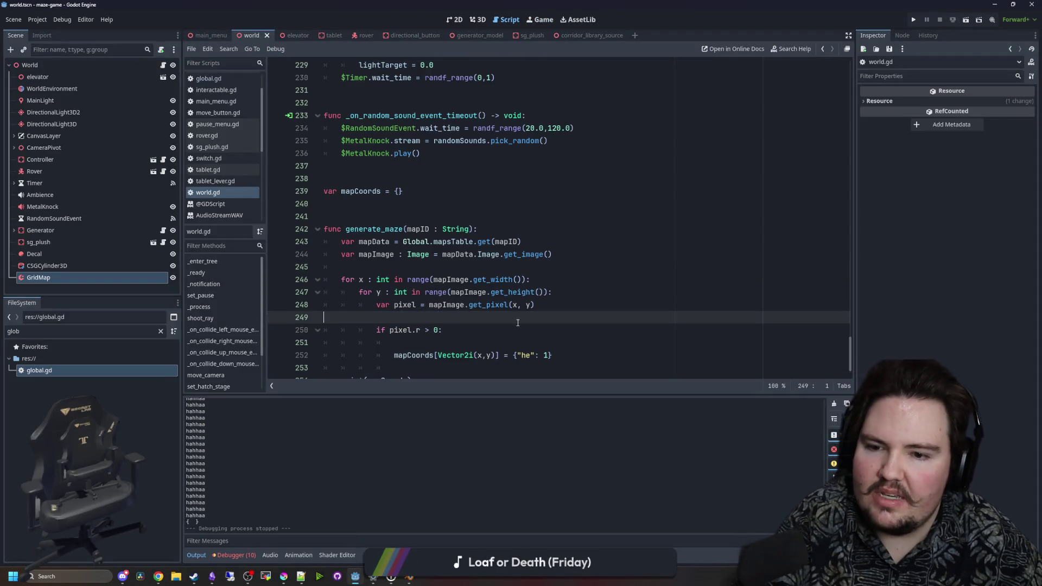
{"action": "scroll", "coordinate": [518, 323], "scroll_direction": "down", "scroll_amount": 1}
{"action": "left_click", "coordinate": [417, 280]}
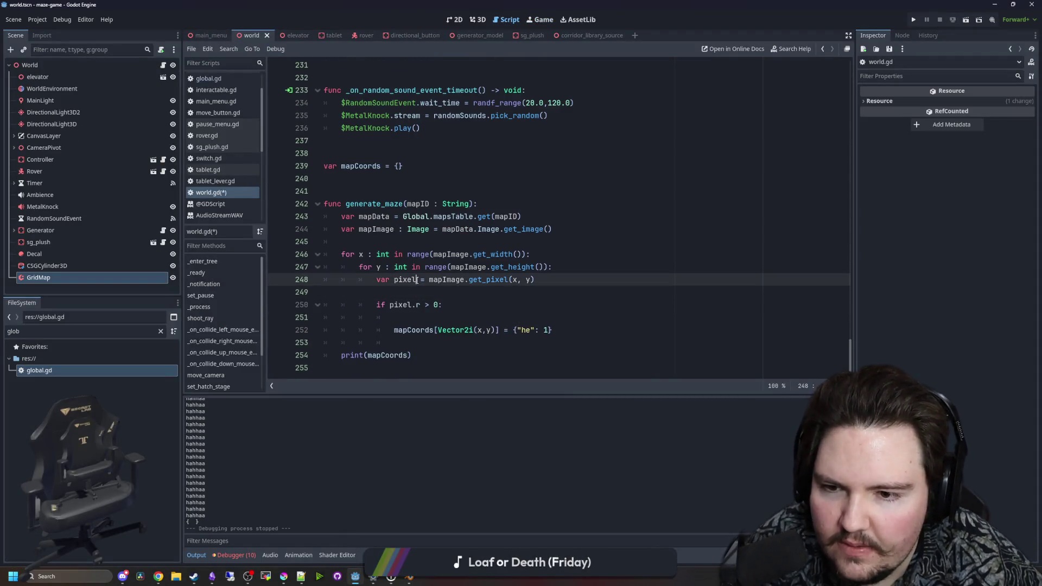
{"action": "type", "text": ": Color"}
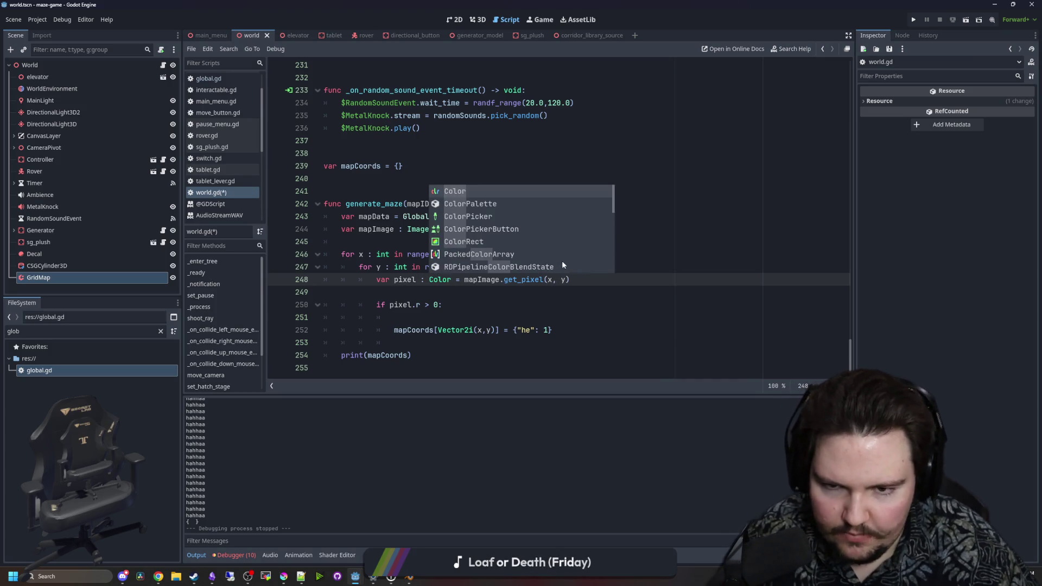
Check the get_pixel docs and inspect map_1.png via a 'map' FileSystem filter
{"action": "left_click", "coordinate": [526, 279], "text": "ctrl"}
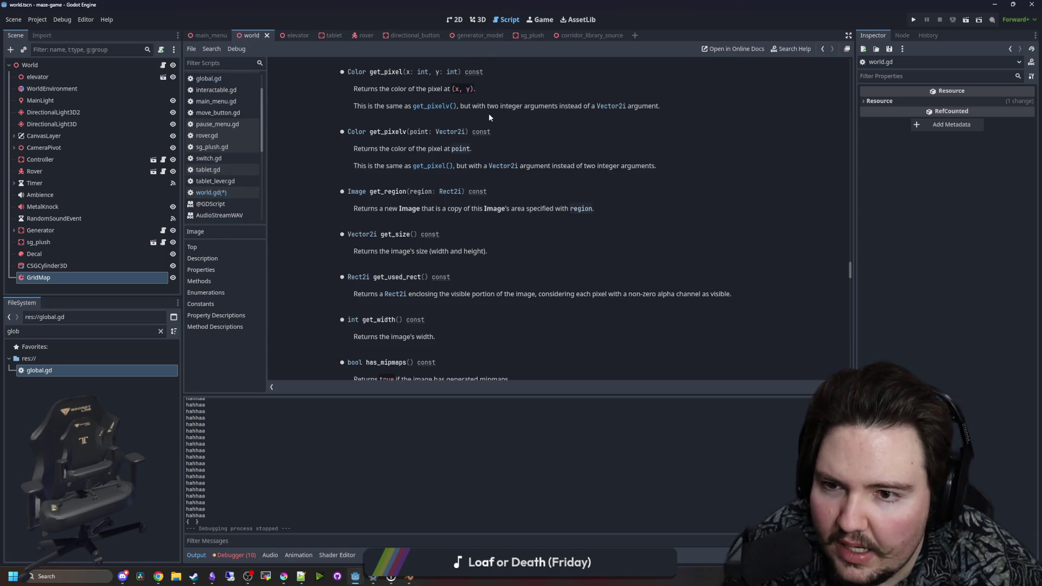
{"action": "key", "text": "alt+Left"}
{"action": "left_click", "coordinate": [468, 295]}
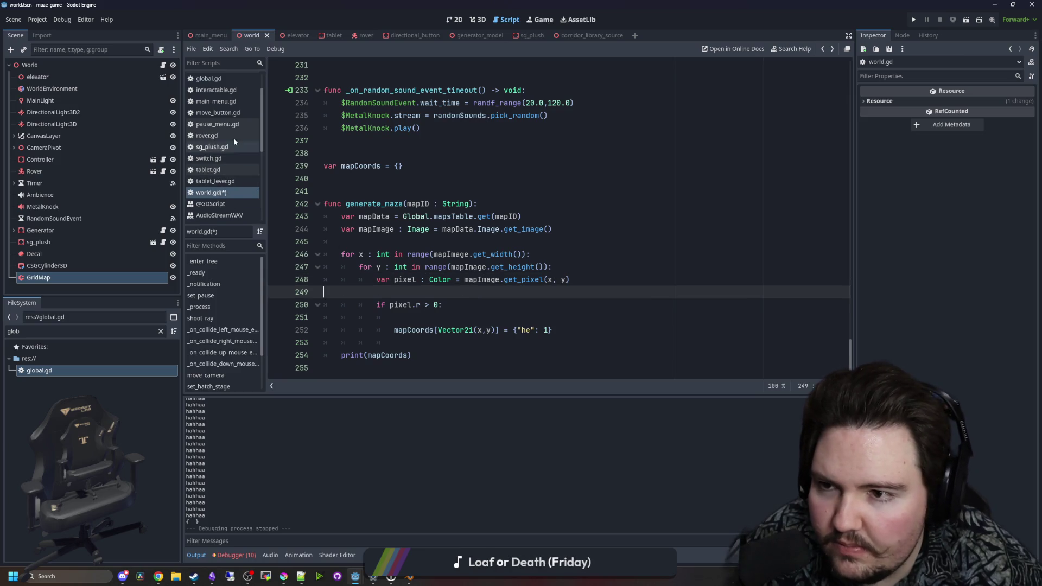
{"action": "scroll", "coordinate": [234, 138], "scroll_direction": "up", "scroll_amount": 2}
{"action": "left_click", "coordinate": [161, 331]}
{"action": "type", "text": "map"}
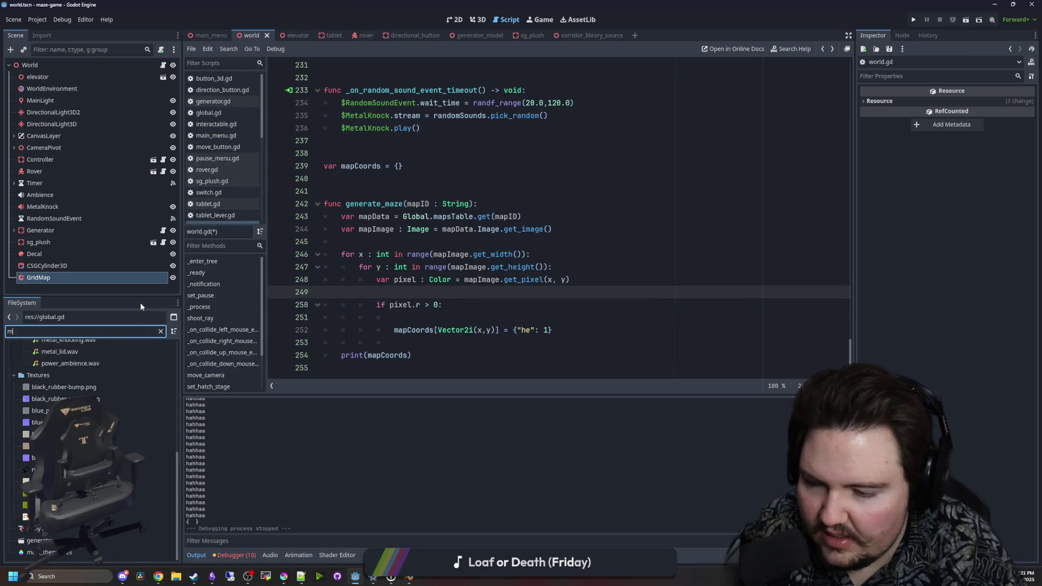
{"action": "left_click", "coordinate": [60, 383]}
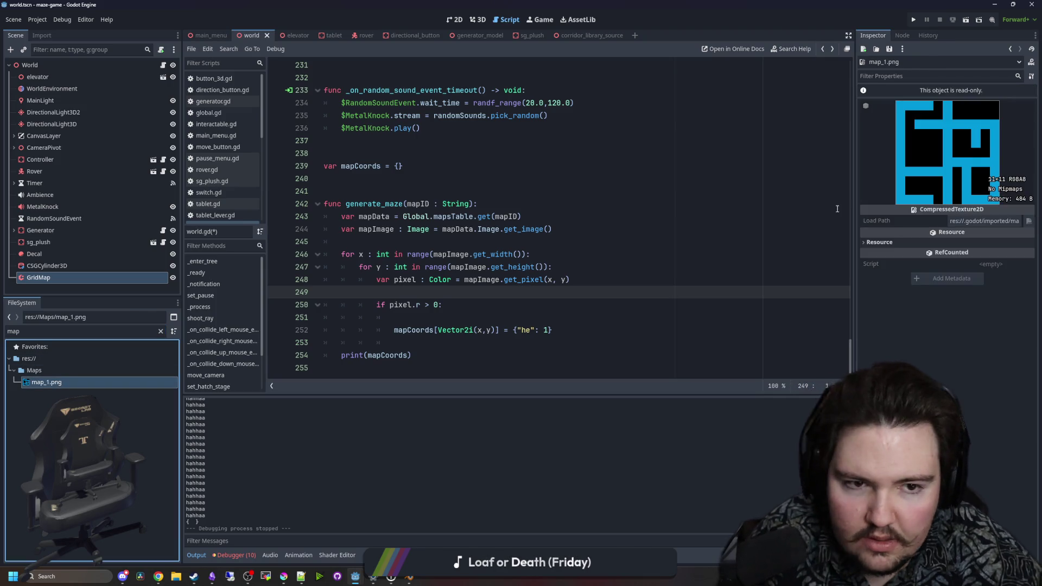
{"action": "left_click", "coordinate": [472, 340]}
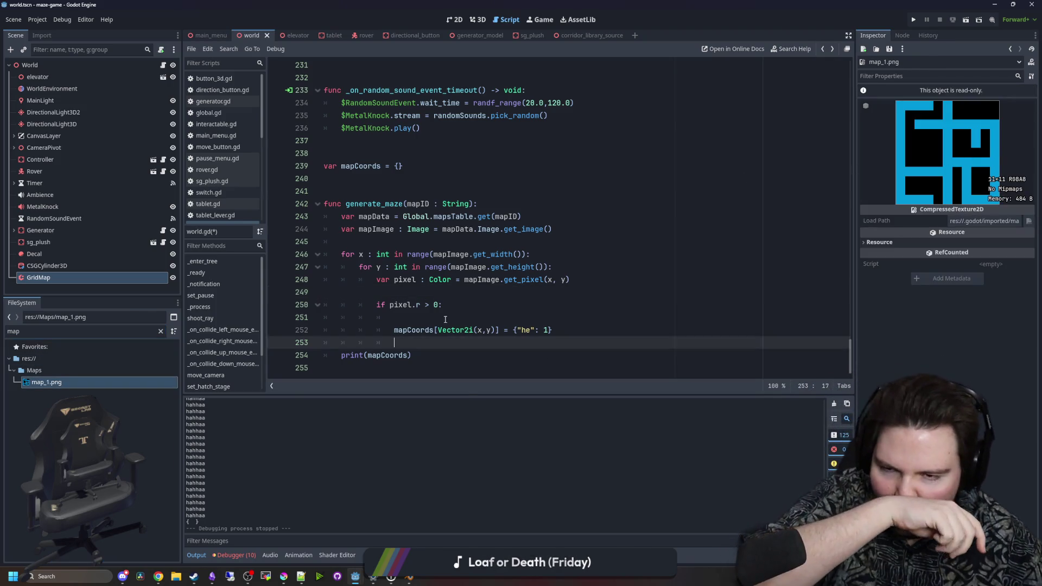
{"action": "left_click", "coordinate": [423, 320]}
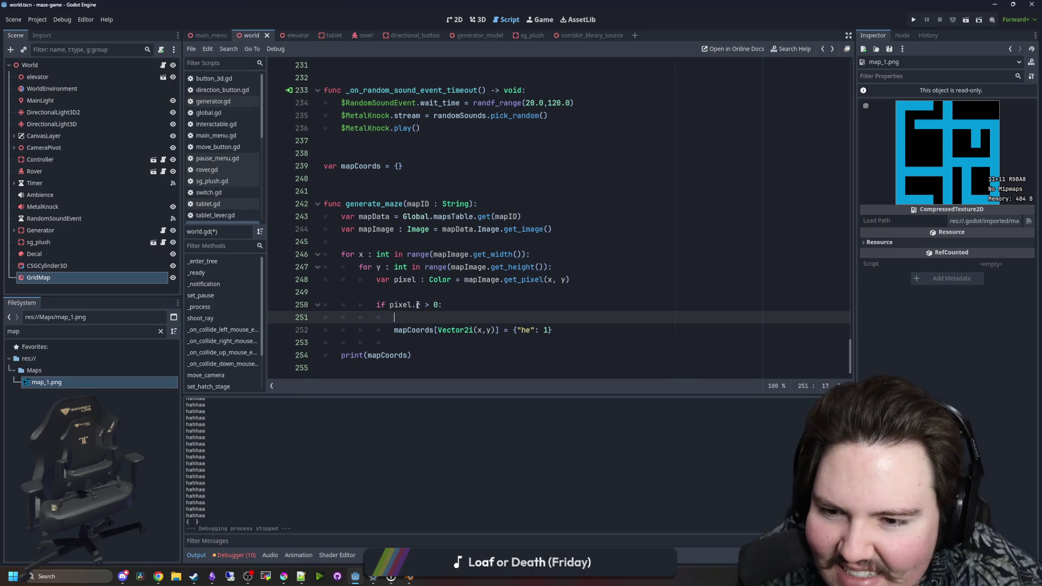
Find get_luminance in the Color docs and copy its name
{"action": "scroll", "coordinate": [431, 281], "scroll_direction": "down", "scroll_amount": 5}
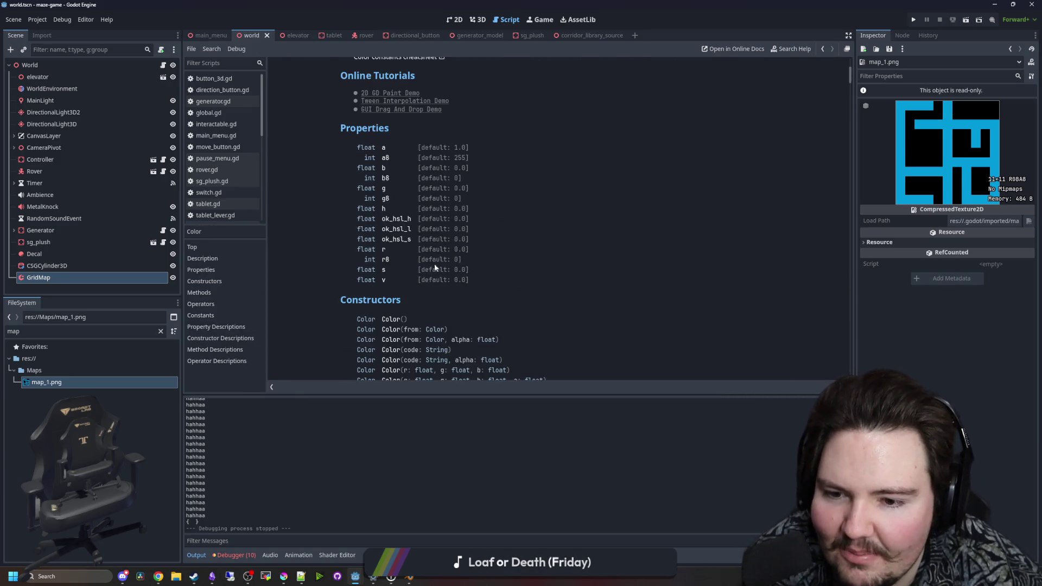
{"action": "scroll", "coordinate": [390, 148], "scroll_direction": "down", "scroll_amount": 5}
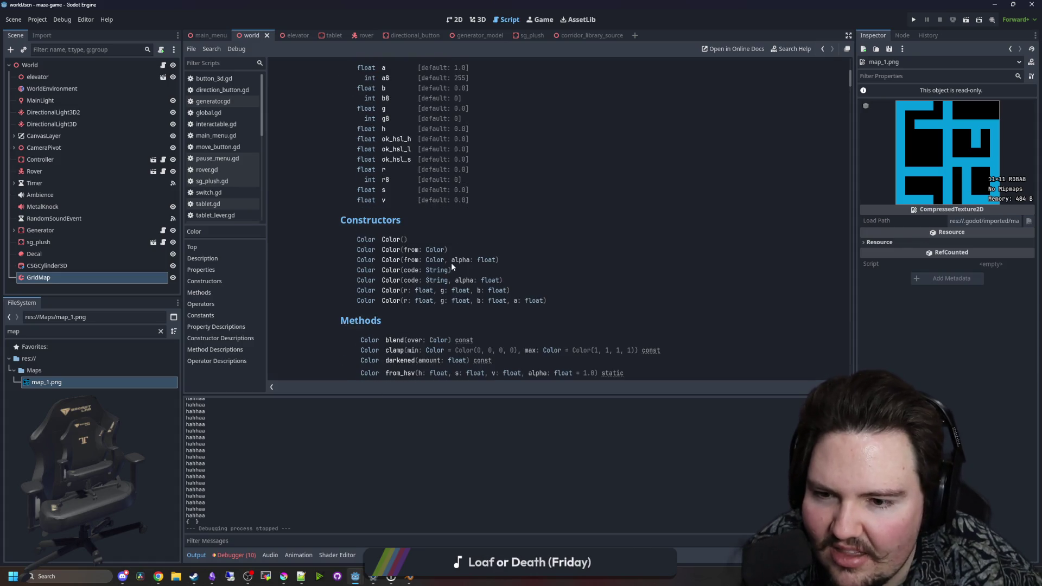
{"action": "scroll", "coordinate": [390, 227], "scroll_direction": "down", "scroll_amount": 2}
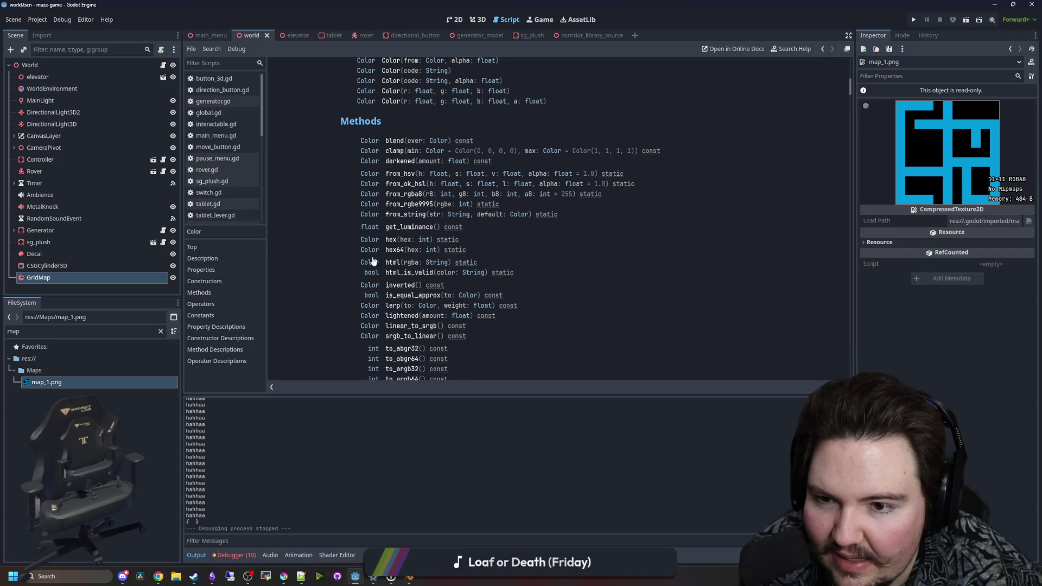
{"action": "left_click", "coordinate": [405, 227]}
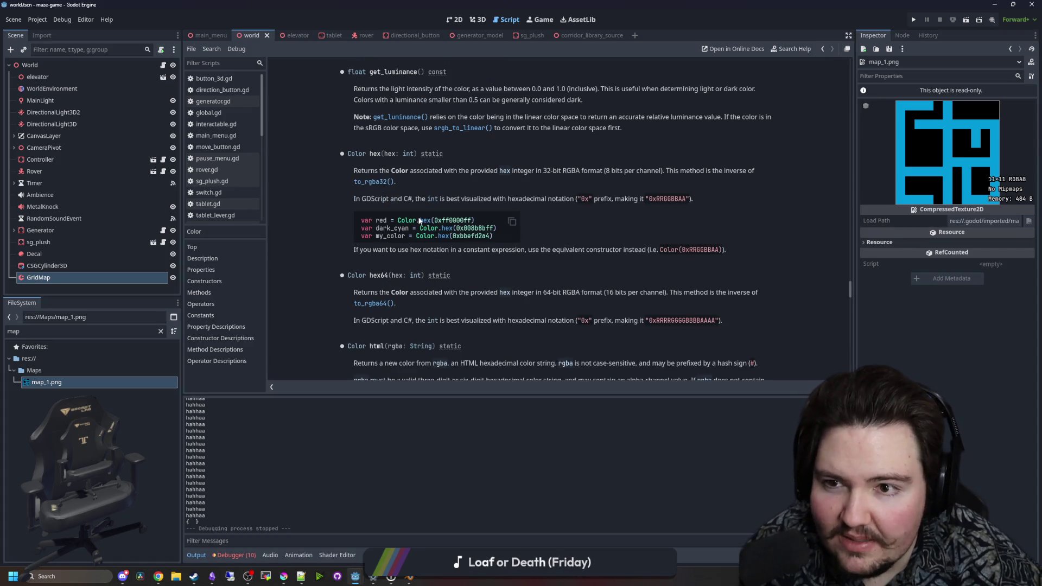
{"action": "double_click", "coordinate": [415, 73]}
{"action": "key", "text": "ctrl+c"}
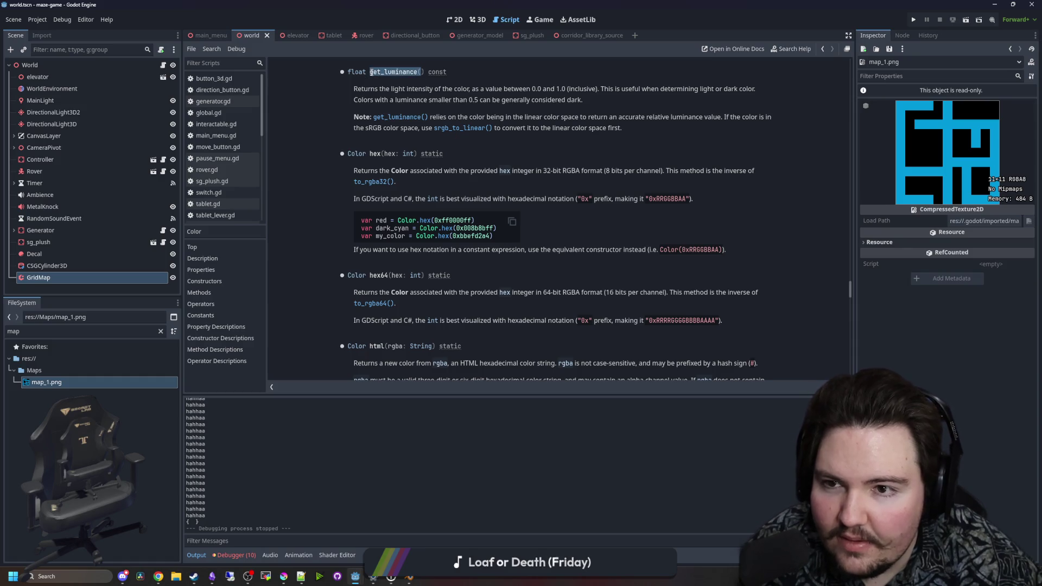
{"action": "key", "text": "alt+Left"}
Replace pixel.r with pixel.get_luminance() in the line 250 check and run the project
{"action": "left_click", "coordinate": [434, 355]}
{"action": "mouse_move", "coordinate": [420, 305]}
{"action": "left_mouse_down"}
{"action": "mouse_move", "coordinate": [389, 304]}
{"action": "mouse_move", "coordinate": [410, 306]}
{"action": "left_mouse_up"}
{"action": "type", "text": "l."}
{"action": "key", "text": "ctrl+v"}
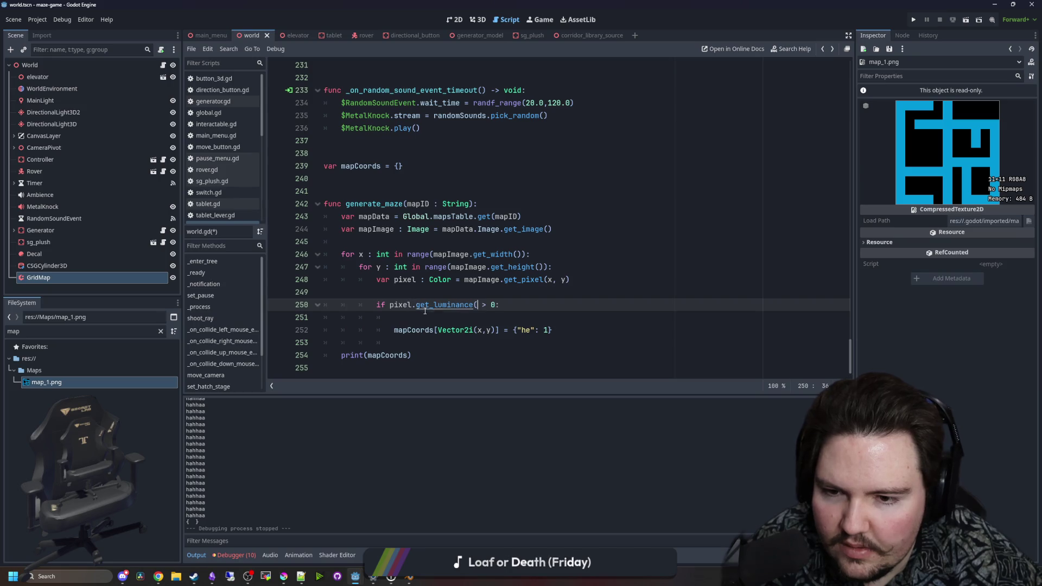
{"action": "type", "text": "()"}
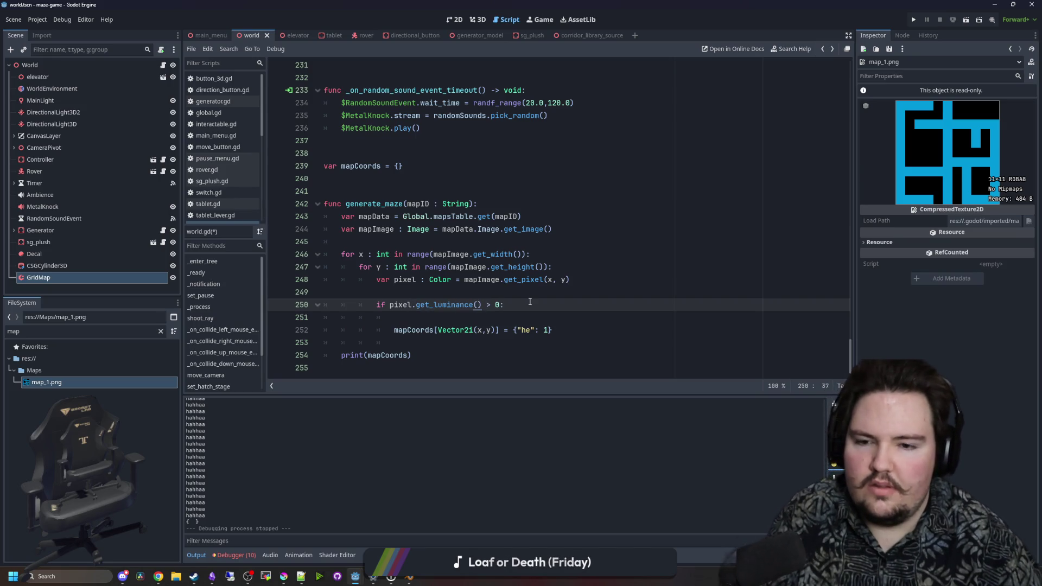
{"action": "key", "text": "F5"}
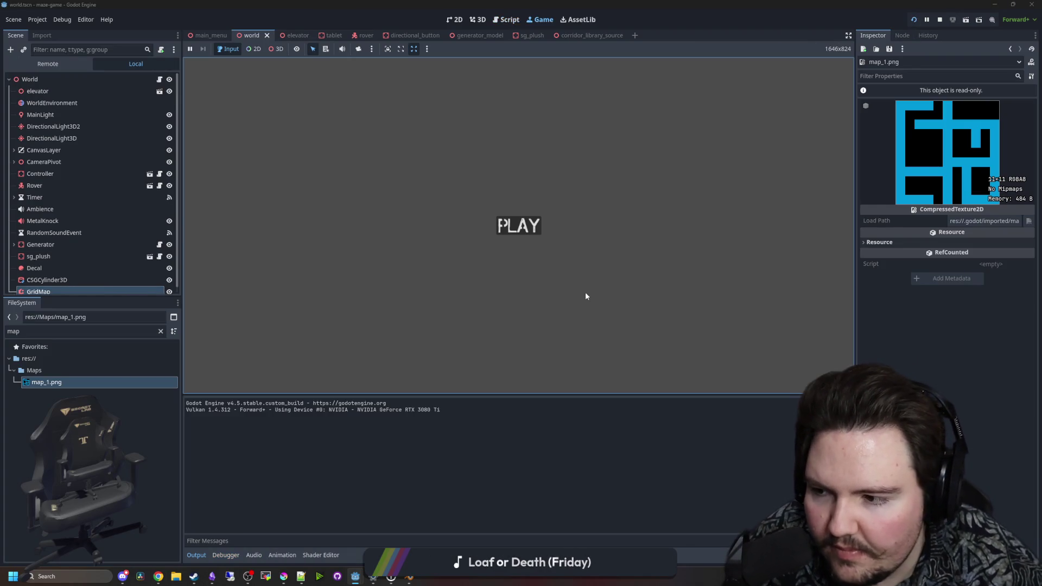
Start the game and stop it after mapCoords prints {"he": 1} entries
{"action": "left_click", "coordinate": [503, 235]}
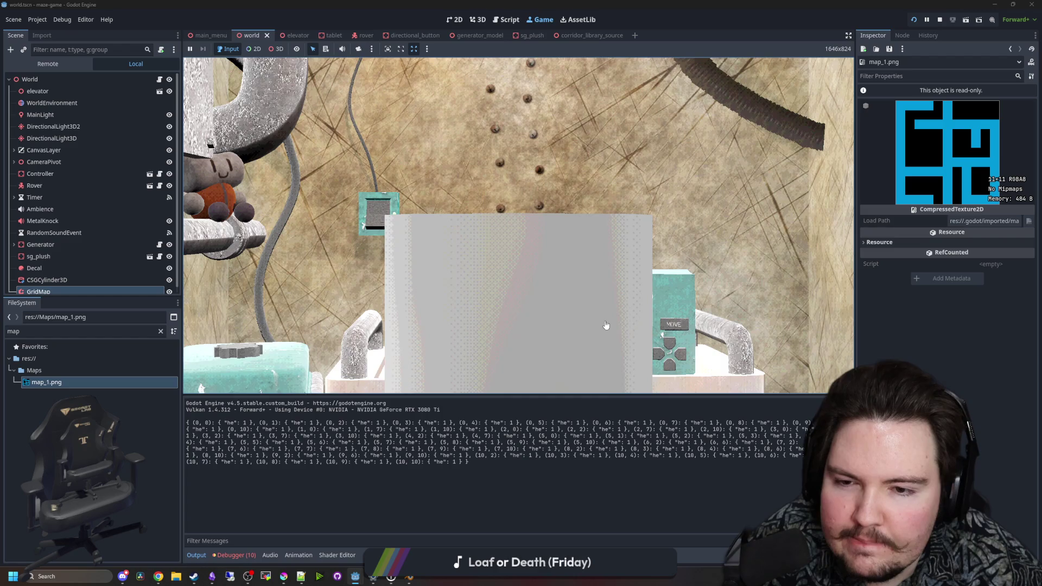
{"action": "key", "text": "super"}
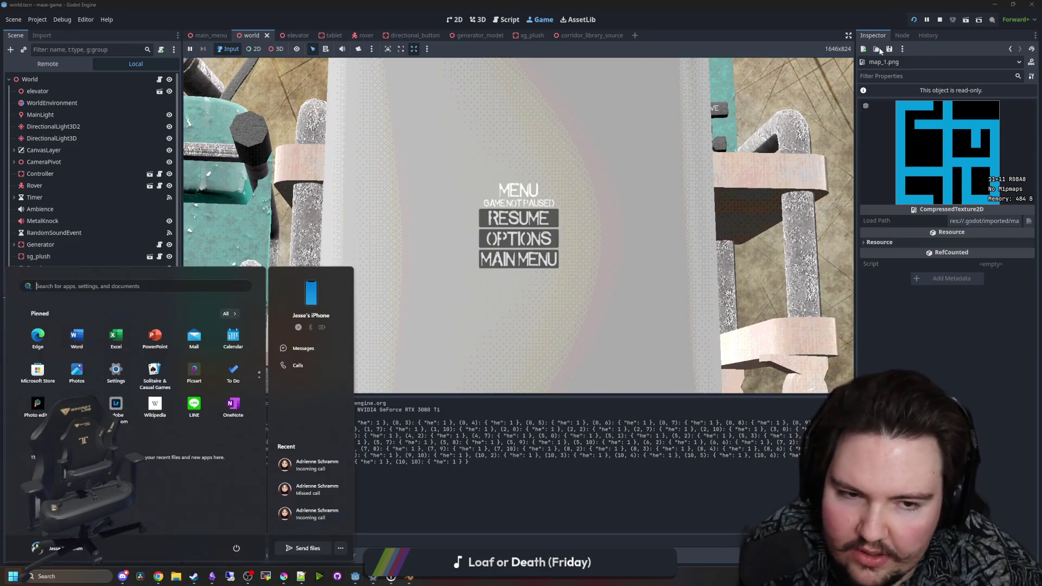
{"action": "left_click", "coordinate": [940, 20]}
Delete the "he": 1 entry so each coordinate stores an empty {}, then rerun
{"action": "left_click_drag", "start_coordinate": [551, 331], "coordinate": [519, 335]}
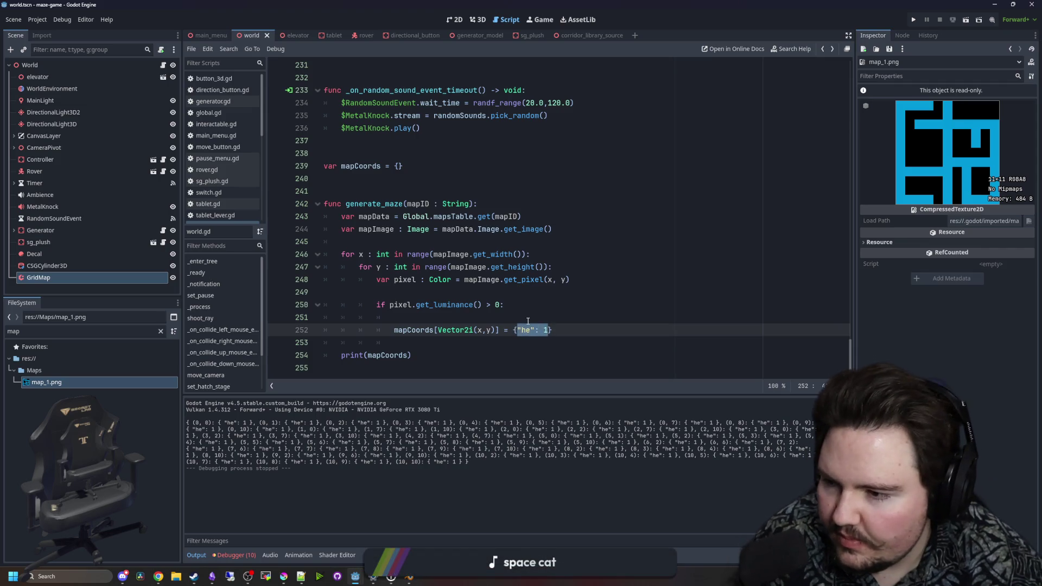
{"action": "left_click", "coordinate": [528, 321]}
{"action": "left_click", "coordinate": [383, 354]}
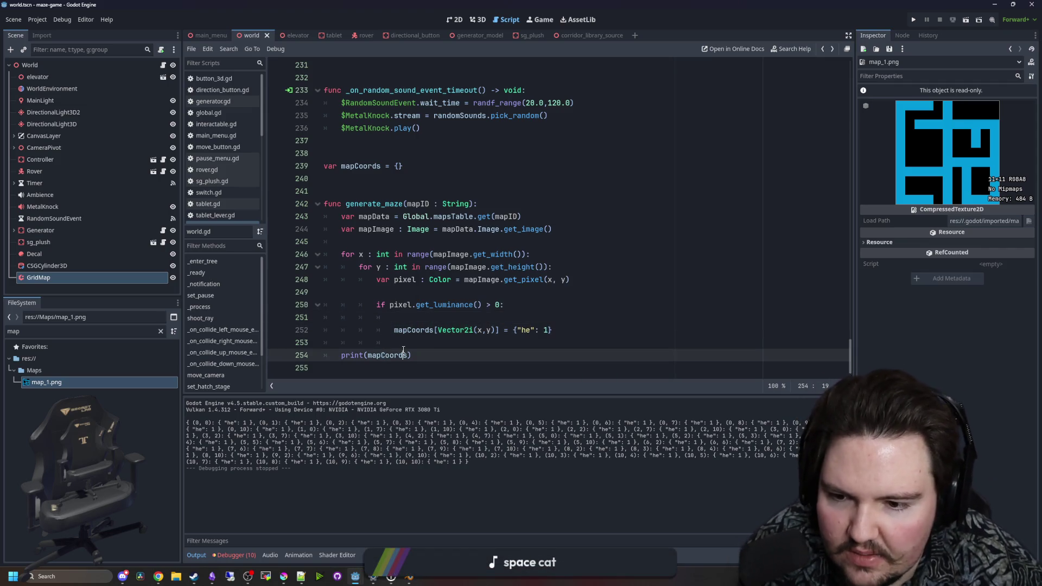
{"action": "left_click", "coordinate": [551, 330]}
{"action": "left_click_drag", "start_coordinate": [550, 330], "coordinate": [518, 330]}
{"action": "key", "text": "BackSpace"}
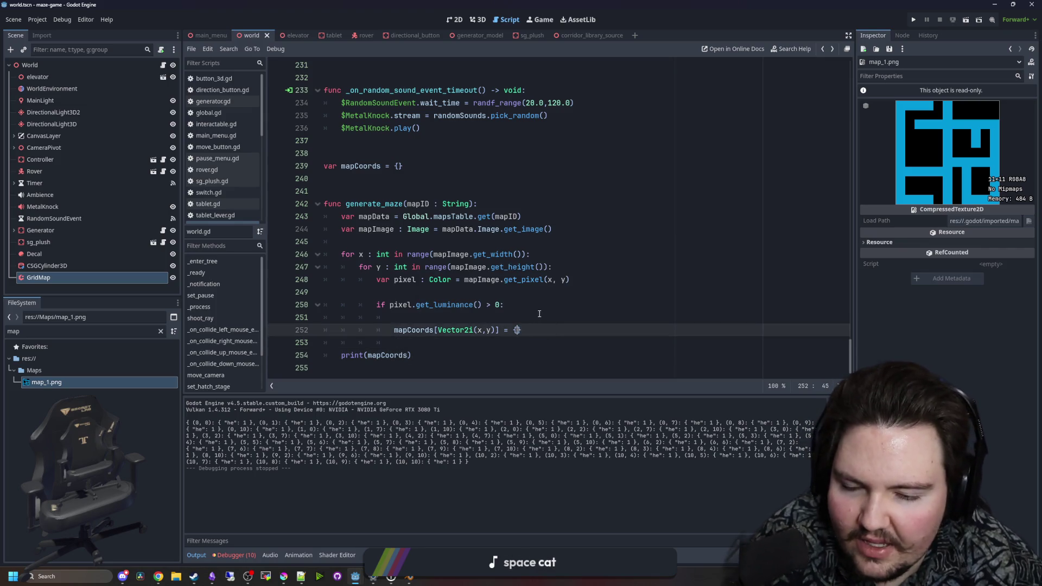
{"action": "left_click", "coordinate": [917, 21]}
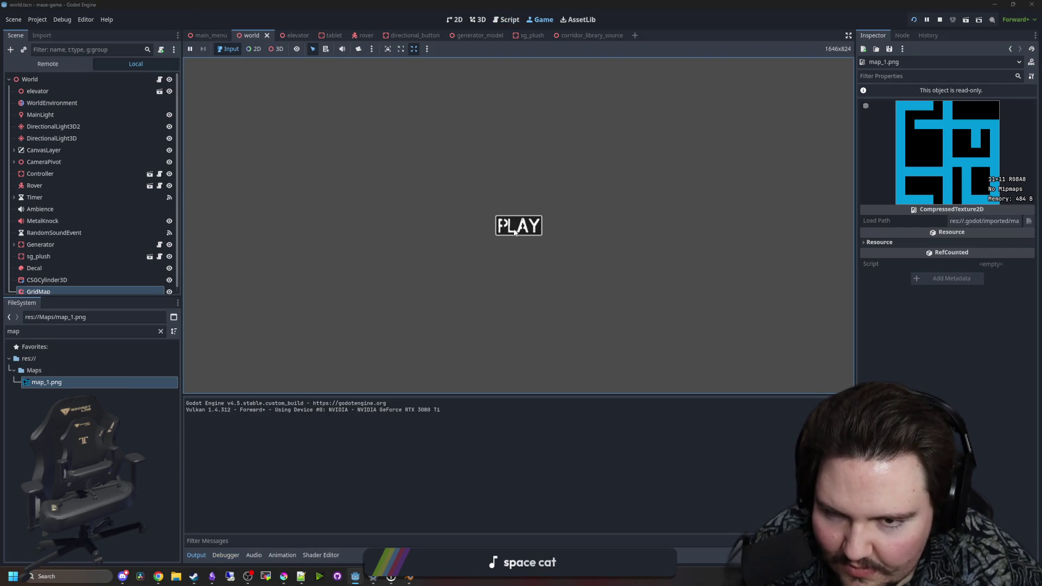
Play the maze game using the teal panel's joystick, d-pad, MOVE button and lever
{"action": "left_click", "coordinate": [518, 226]}
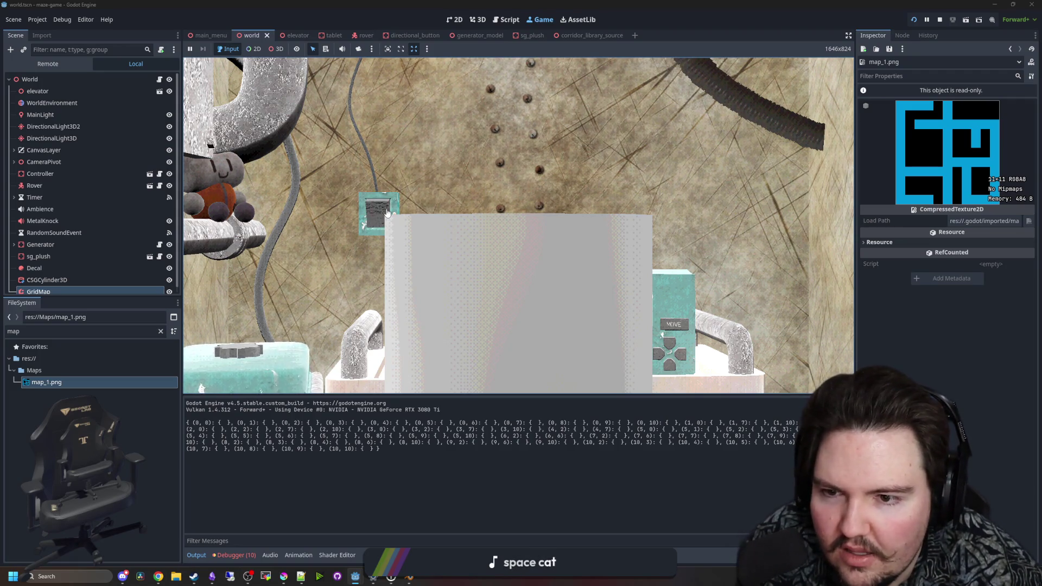
{"action": "left_click", "coordinate": [387, 213]}
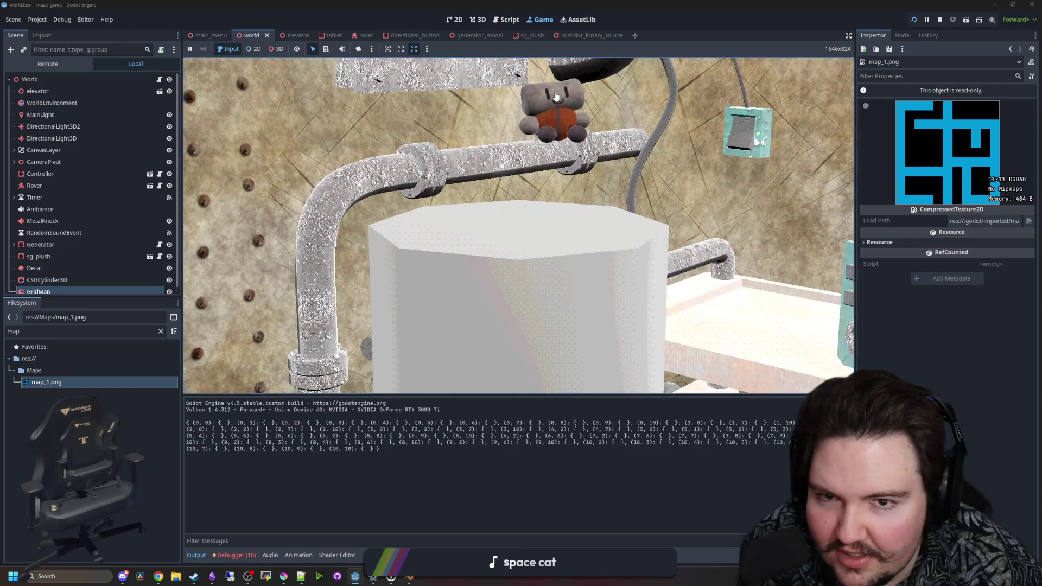
{"action": "left_click", "coordinate": [853, 235]}
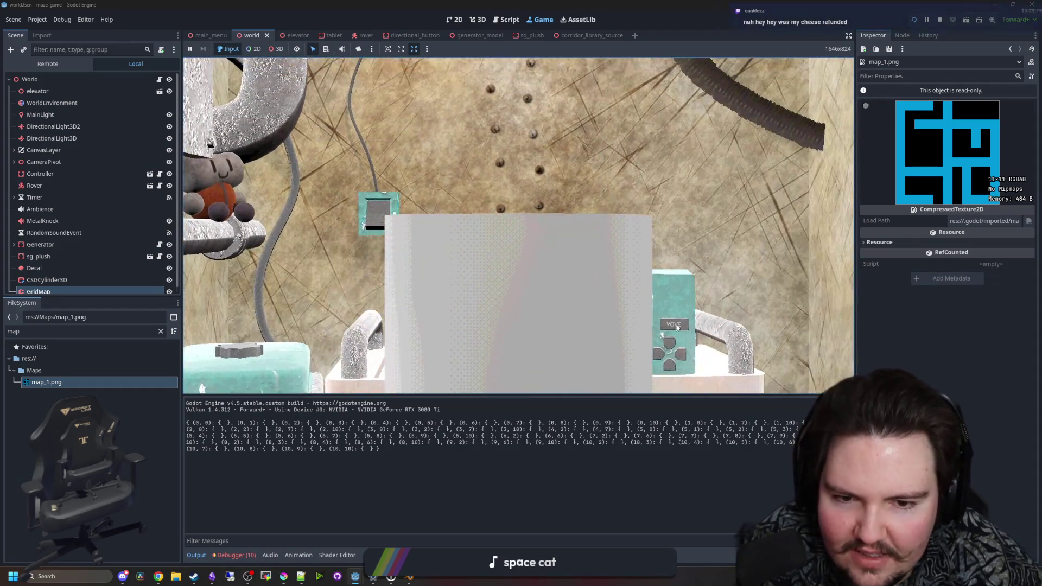
{"action": "mouse_move", "coordinate": [411, 105]}
{"action": "left_mouse_down"}
{"action": "mouse_move", "coordinate": [383, 176]}
{"action": "mouse_move", "coordinate": [399, 98]}
{"action": "left_mouse_up"}
{"action": "left_click", "coordinate": [676, 220]}
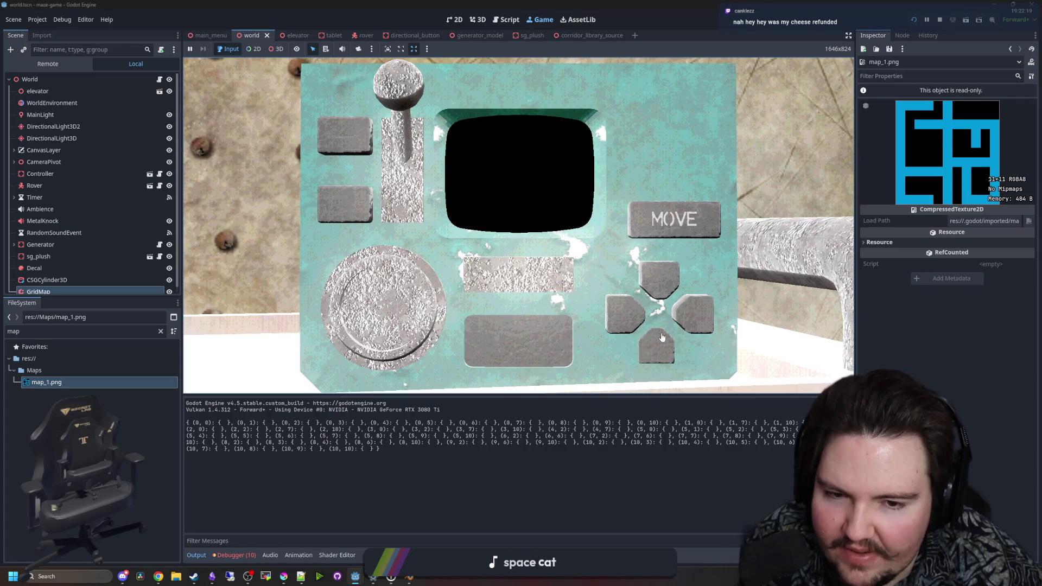
{"action": "left_click", "coordinate": [662, 350]}
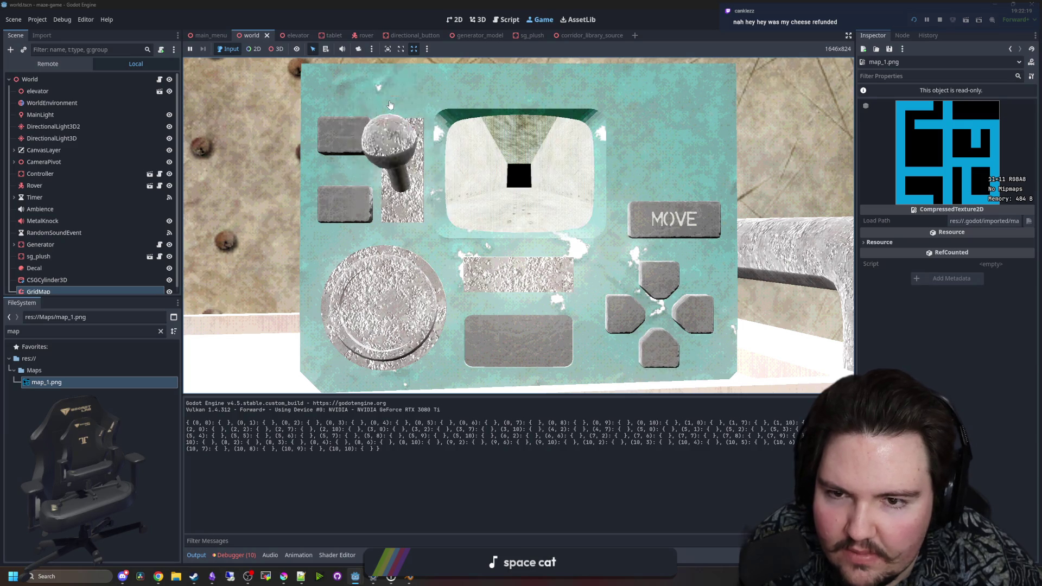
{"action": "left_click", "coordinate": [661, 286]}
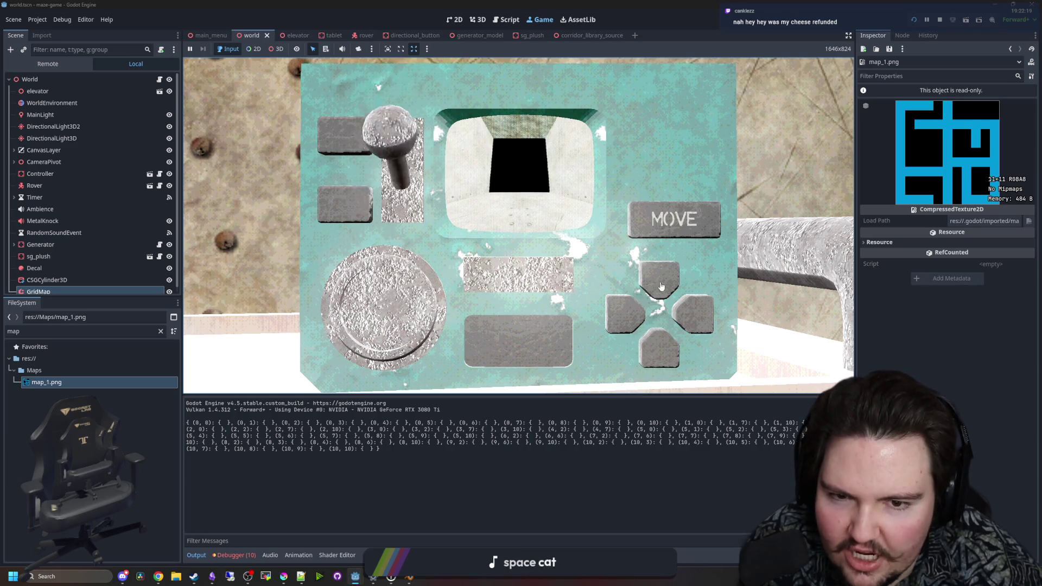
{"action": "left_click", "coordinate": [414, 174]}
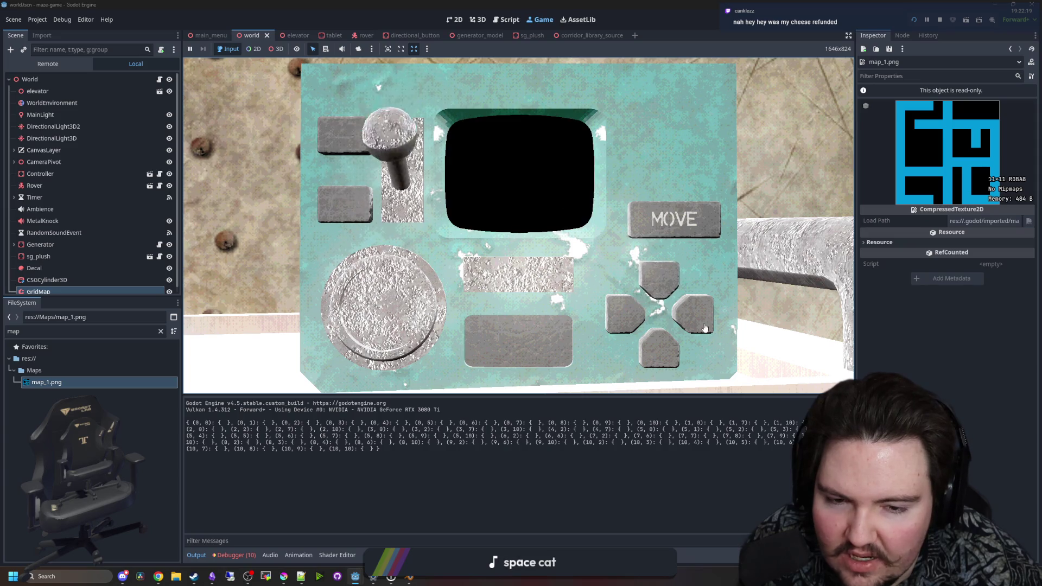
{"action": "left_click", "coordinate": [690, 224]}
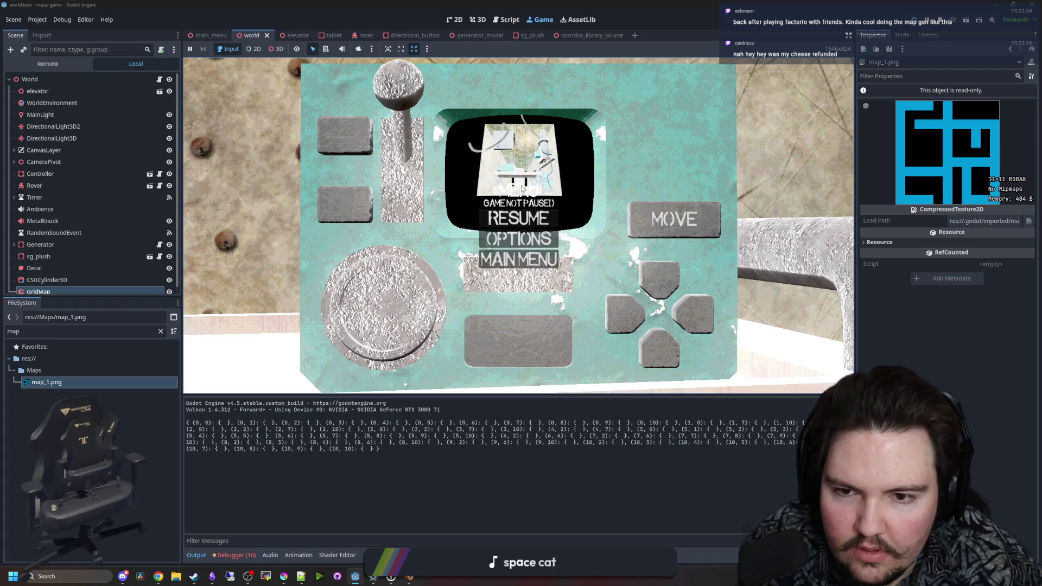
{"action": "left_click", "coordinate": [410, 175]}
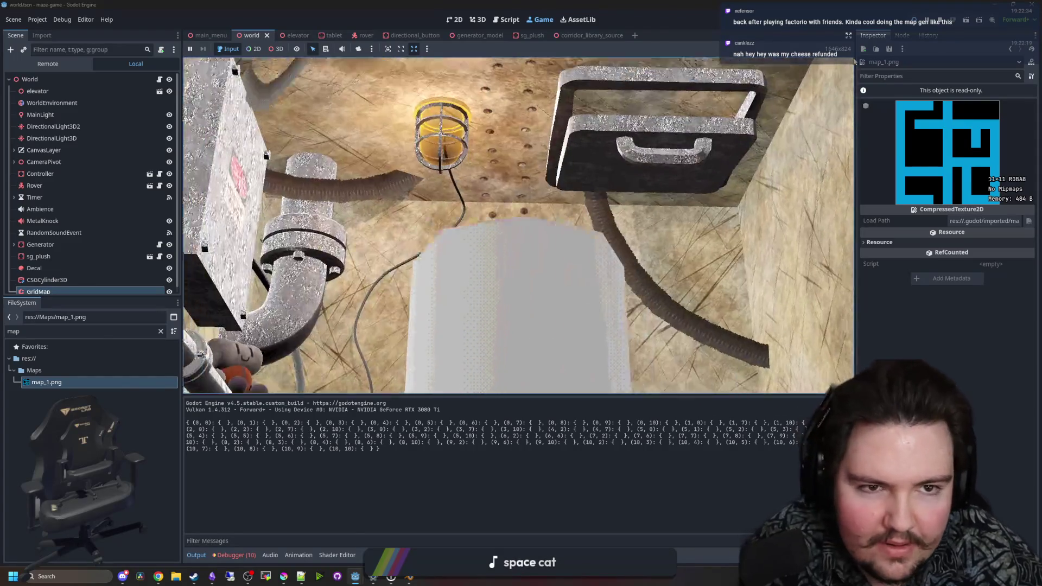
Stop the game with F8 and return to blank line 240 in world.gd
{"action": "key", "text": "Escape"}
{"action": "key", "text": "super"}
{"action": "key", "text": "F8"}
{"action": "left_click", "coordinate": [581, 179]}
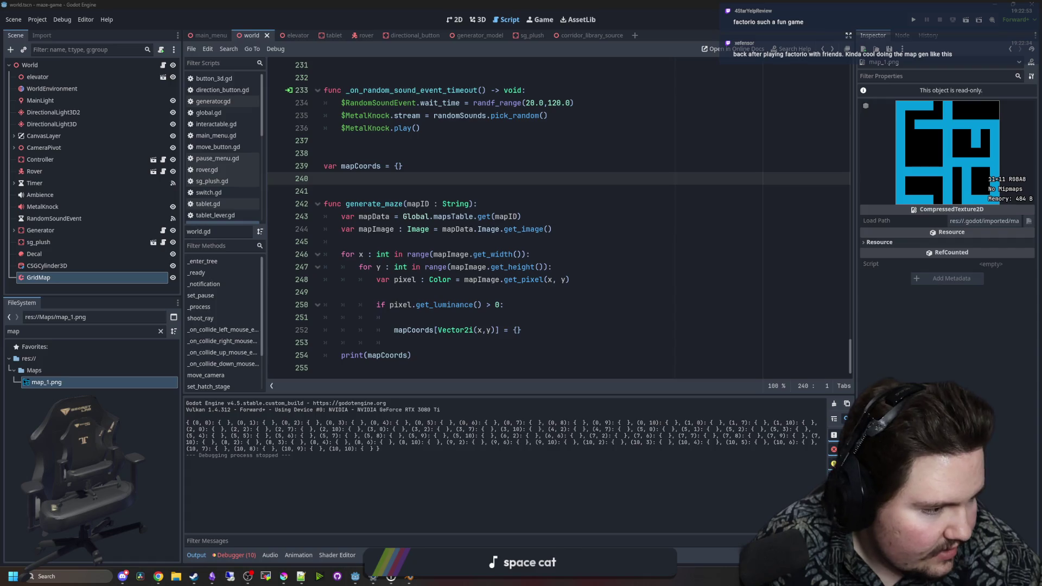
Remove the blank line 249 after the get_pixel read
{"action": "key", "text": "super+d"}
{"action": "key", "text": "super+d"}
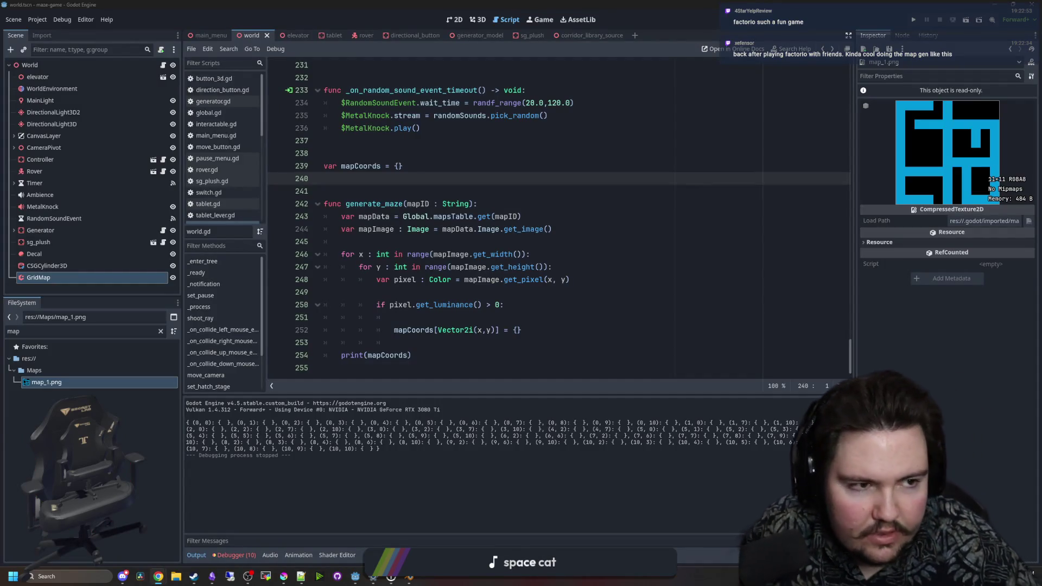
{"action": "left_click", "coordinate": [631, 213]}
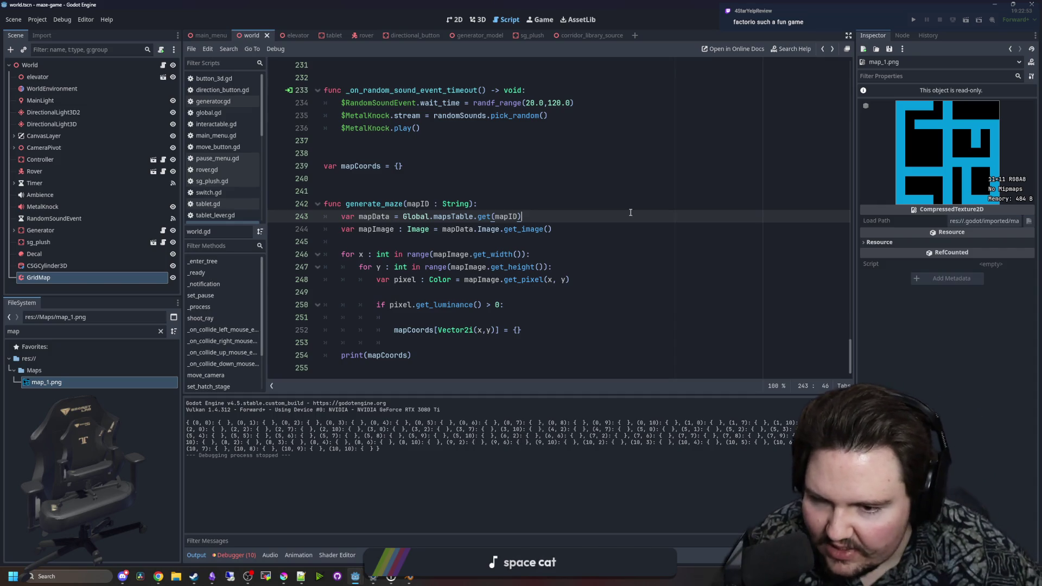
{"action": "left_click", "coordinate": [428, 178]}
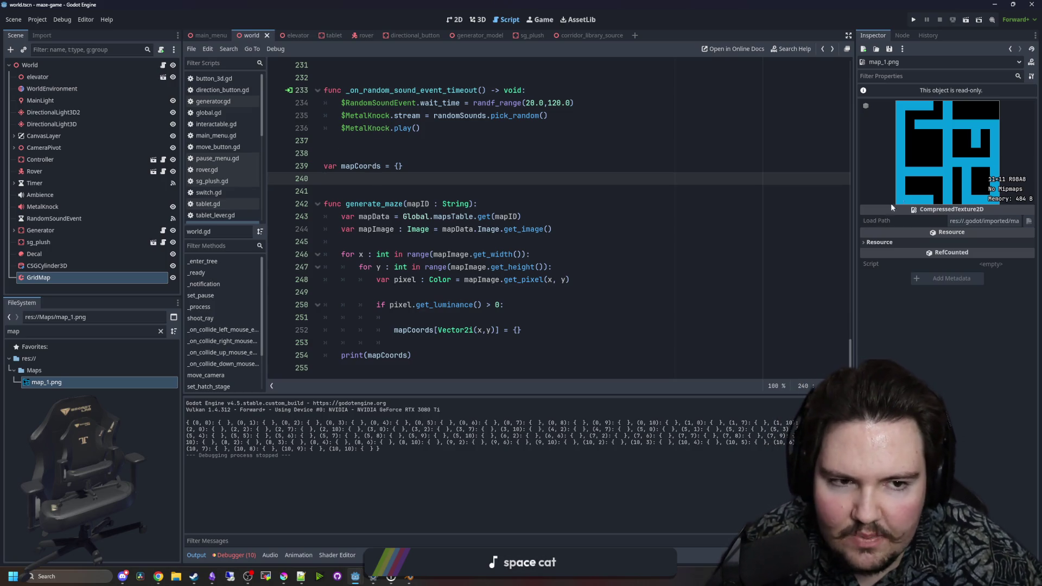
{"action": "left_click", "coordinate": [416, 357]}
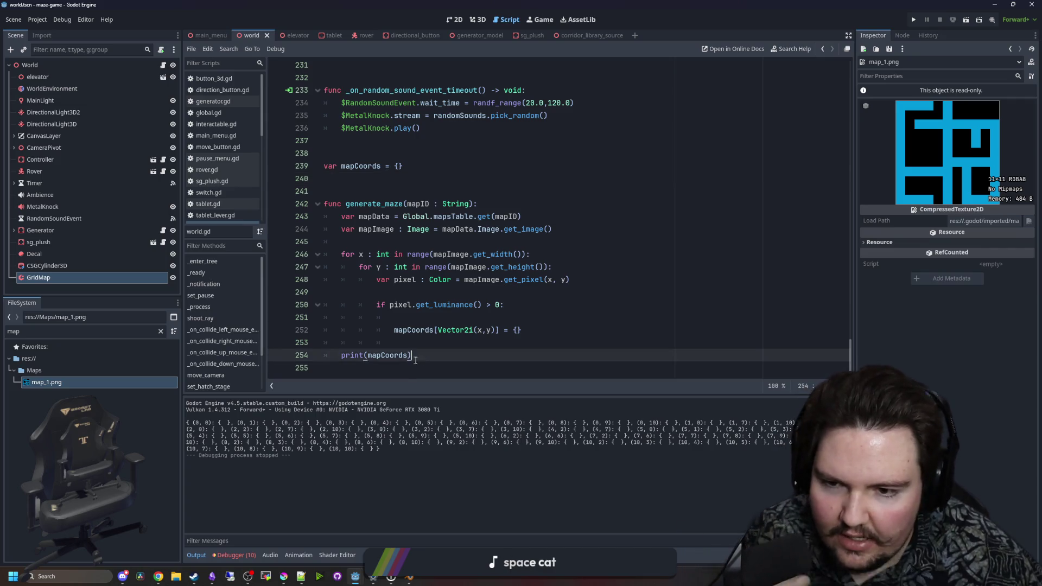
{"action": "left_click_drag", "start_coordinate": [421, 279], "coordinate": [355, 289]}
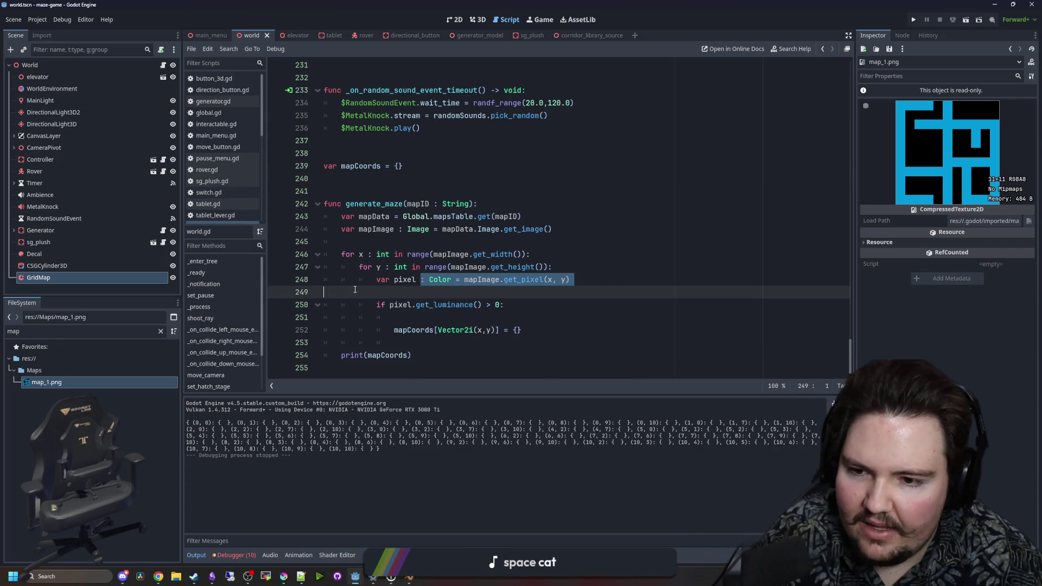
{"action": "left_click", "coordinate": [355, 289]}
{"action": "key", "text": "BackSpace"}
Delete the print(mapCoords) debug statement
{"action": "left_click", "coordinate": [413, 343]}
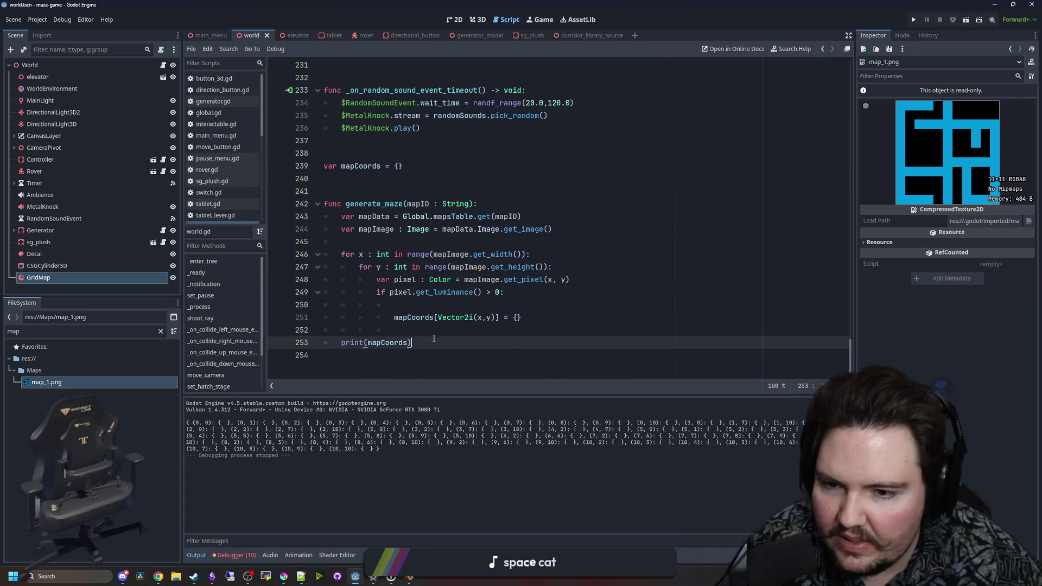
{"action": "double_click", "coordinate": [396, 344]}
{"action": "left_click_drag", "start_coordinate": [411, 343], "coordinate": [342, 342]}
{"action": "key", "text": "BackSpace"}
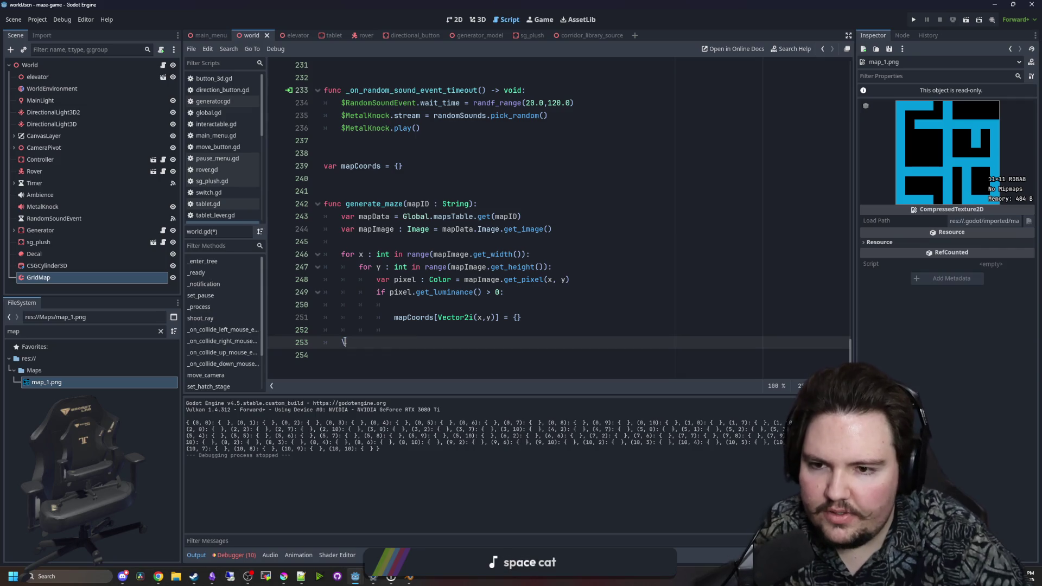
Write 'for pos : Vector2i in mapCoords:' after the scanning loops, leaving its body empty
{"action": "key", "text": "Return"}
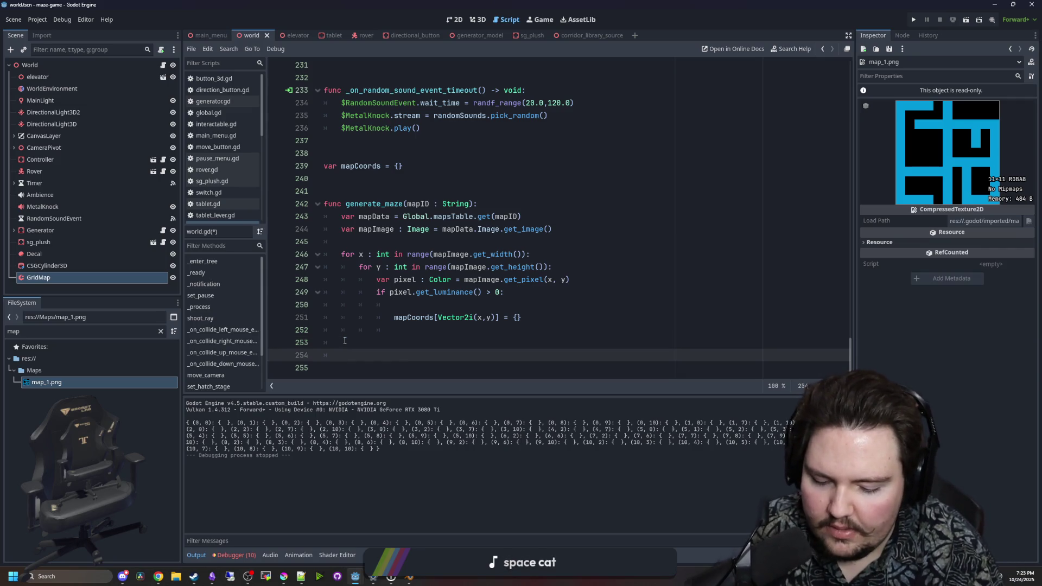
{"action": "type", "text": "for i in map"}
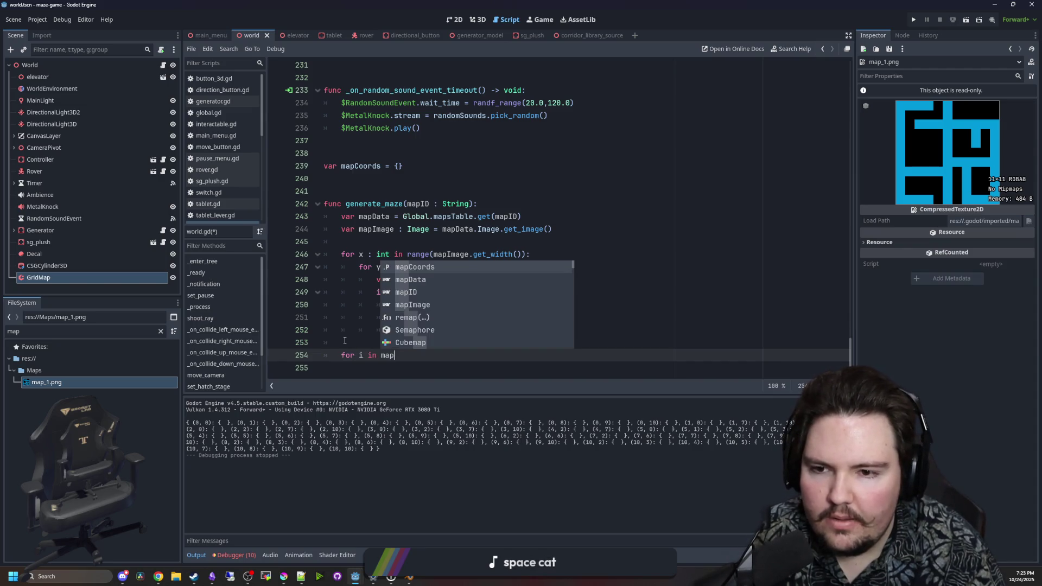
{"action": "type", "text": "Coords:"}
{"action": "key", "text": "Return"}
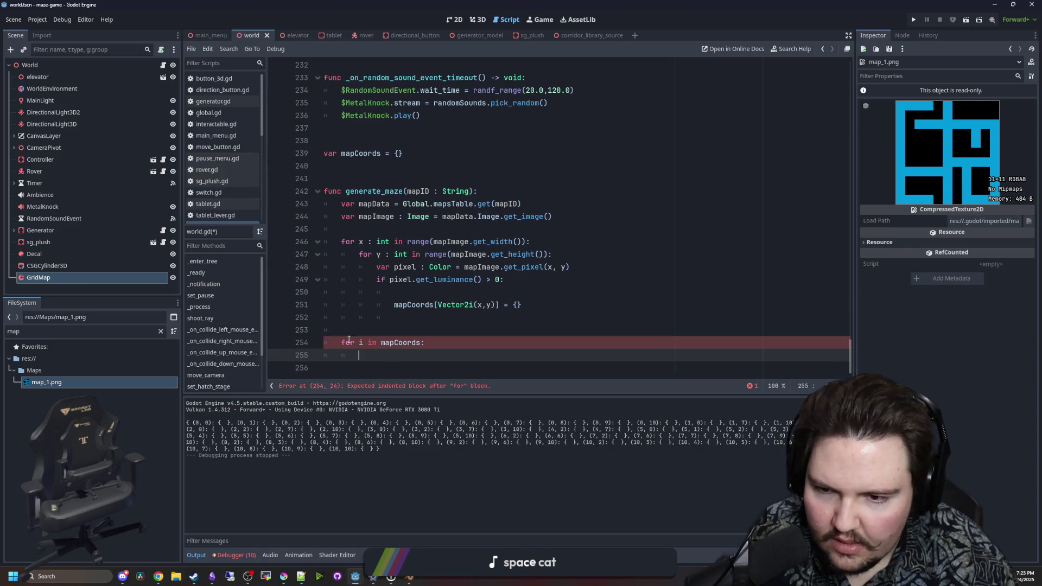
{"action": "double_click", "coordinate": [362, 343]}
{"action": "type", "text": "pos : Vector2i"}
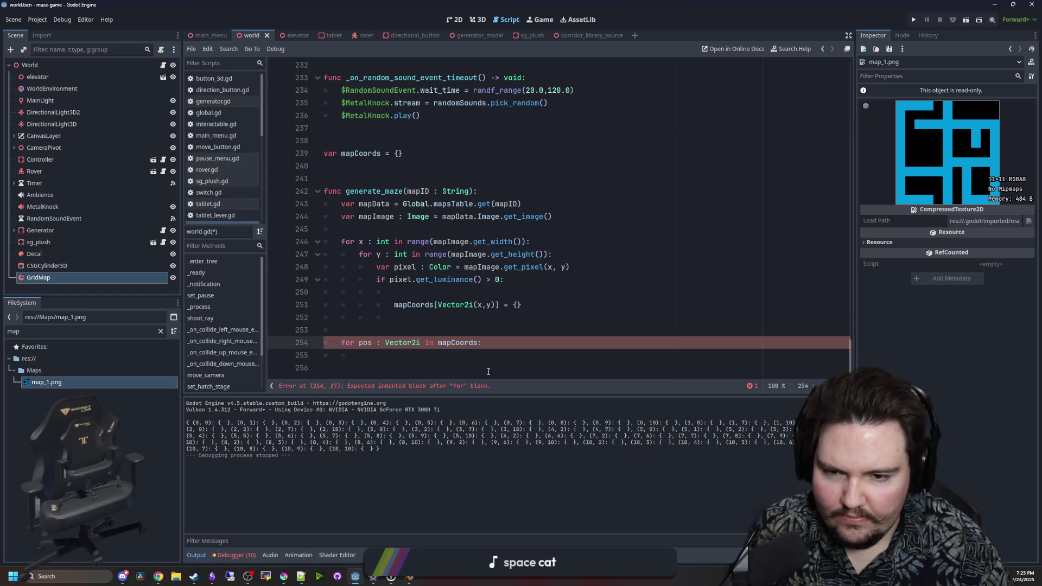
{"action": "left_click", "coordinate": [413, 354]}
{"action": "type", "text": "pass"}
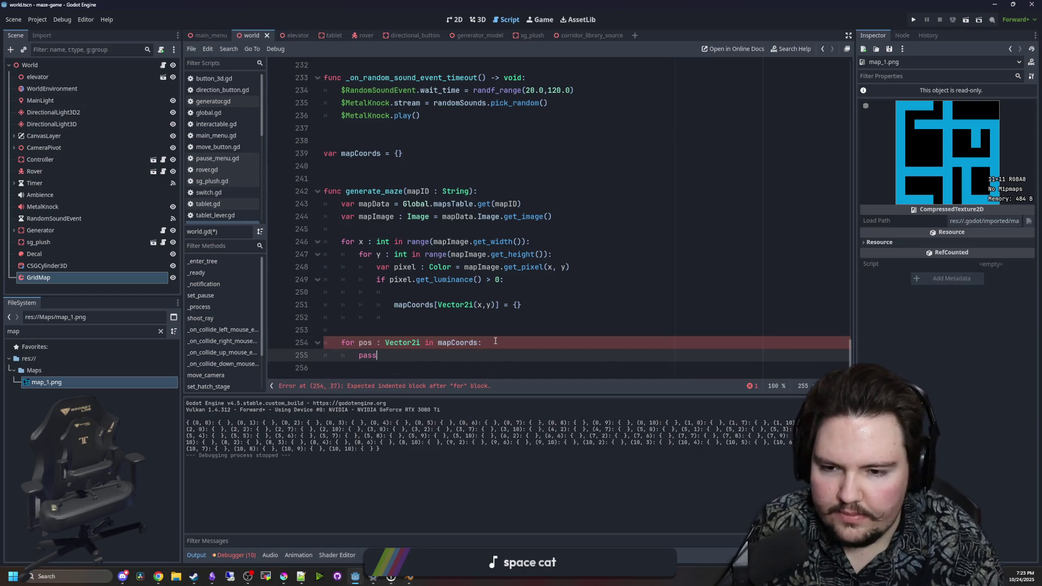
{"action": "double_click", "coordinate": [368, 353]}
{"action": "key", "text": "BackSpace"}
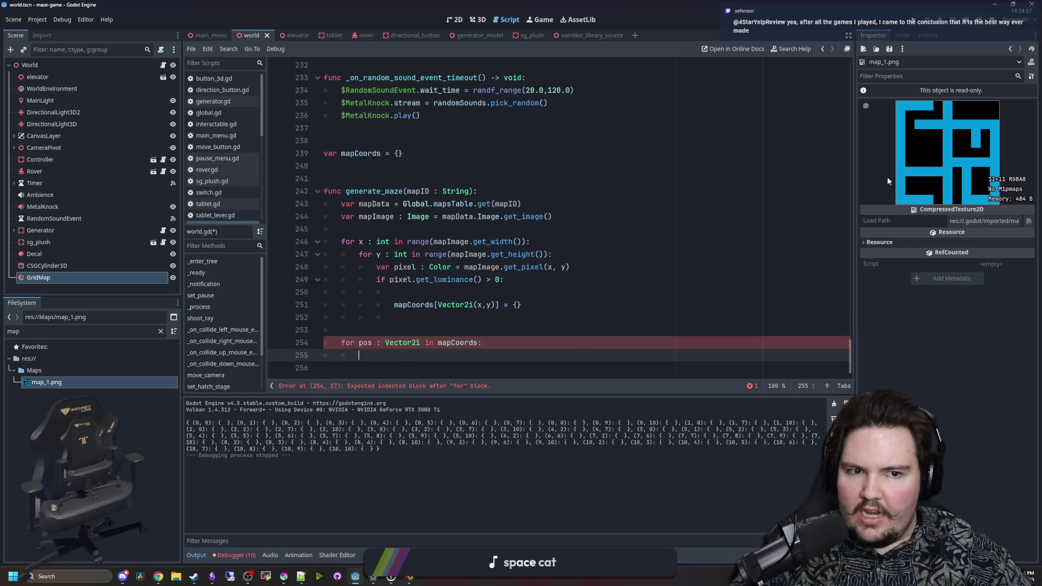
{"action": "left_click", "coordinate": [410, 317]}
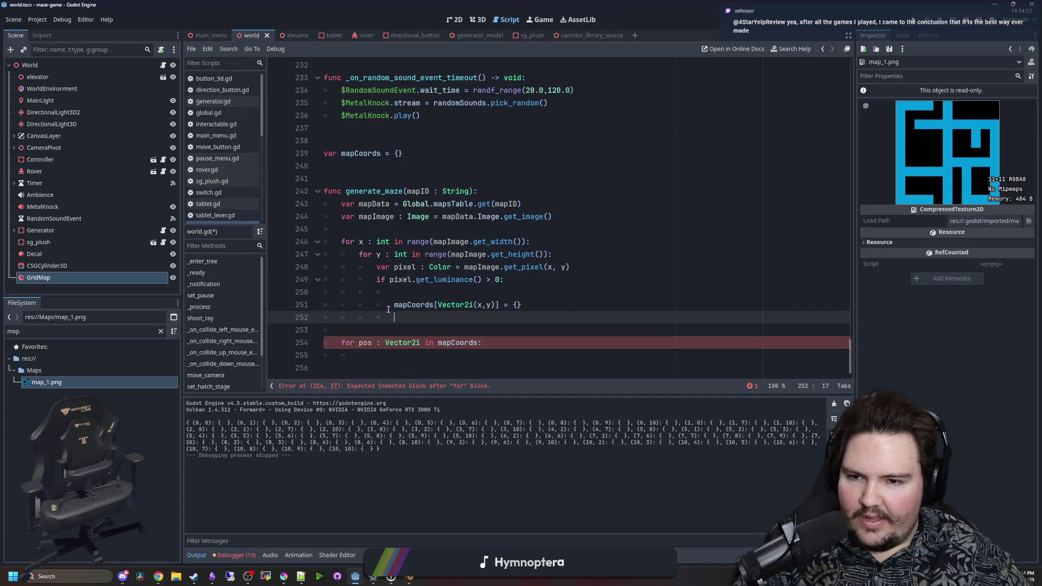
{"action": "left_click", "coordinate": [377, 330]}
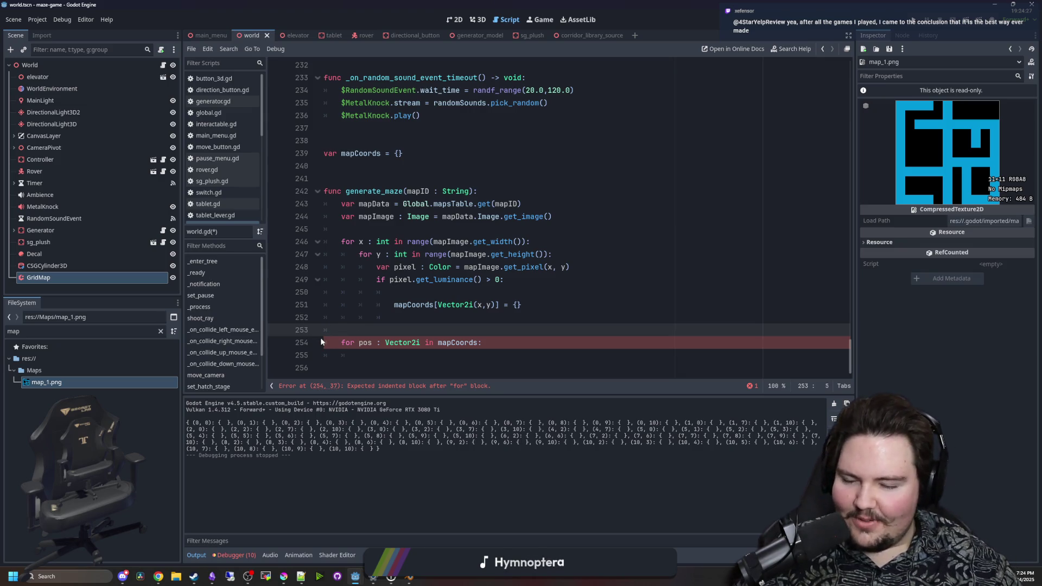
{"action": "left_click", "coordinate": [379, 367]}
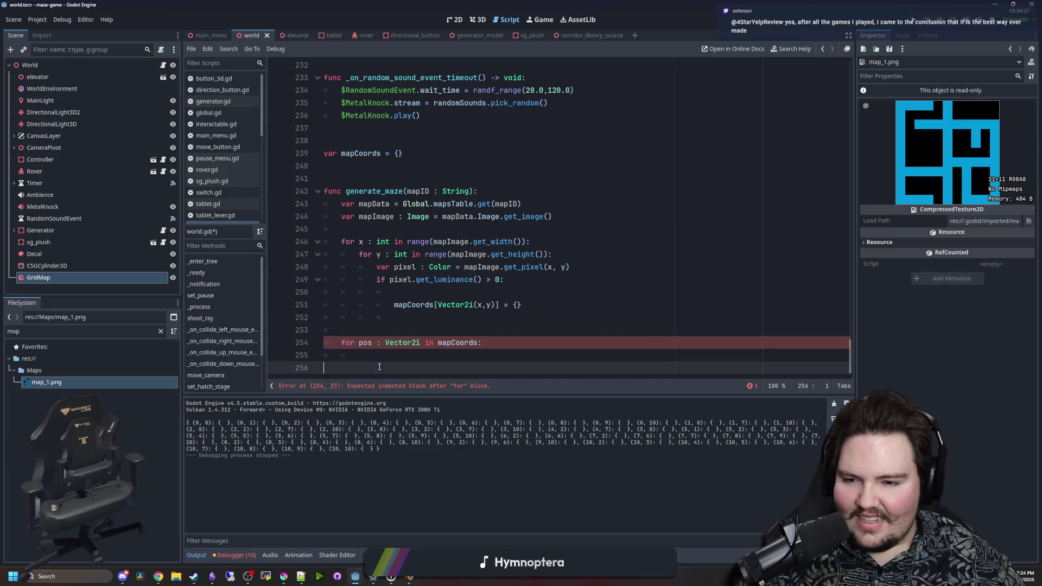
{"action": "left_click", "coordinate": [386, 358]}
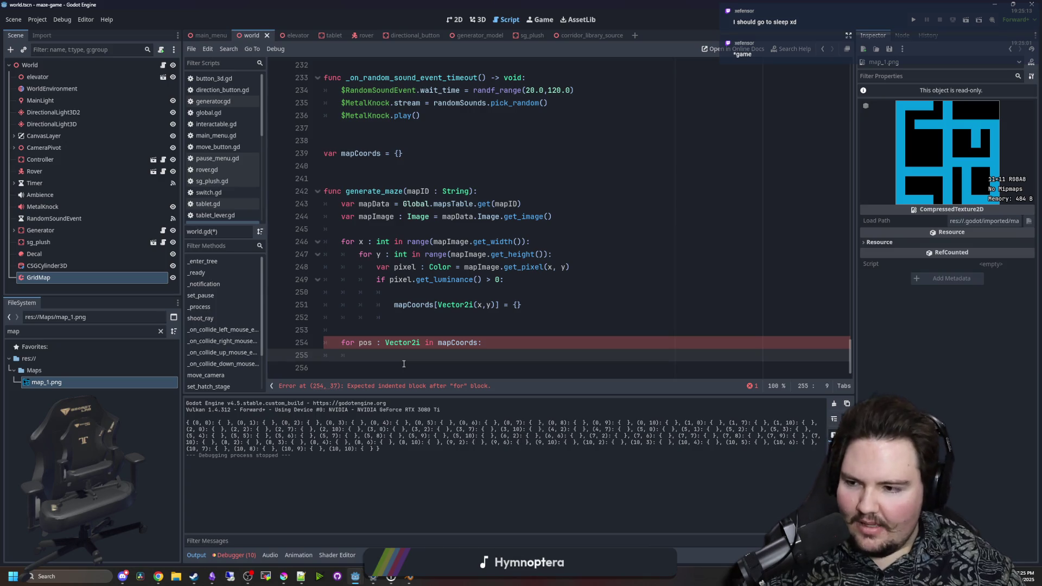
Type pass as the body of the mapCoords loop on line 255
{"action": "type", "text": "pass"}
{"action": "left_click_drag", "start_coordinate": [395, 317], "coordinate": [429, 306]}
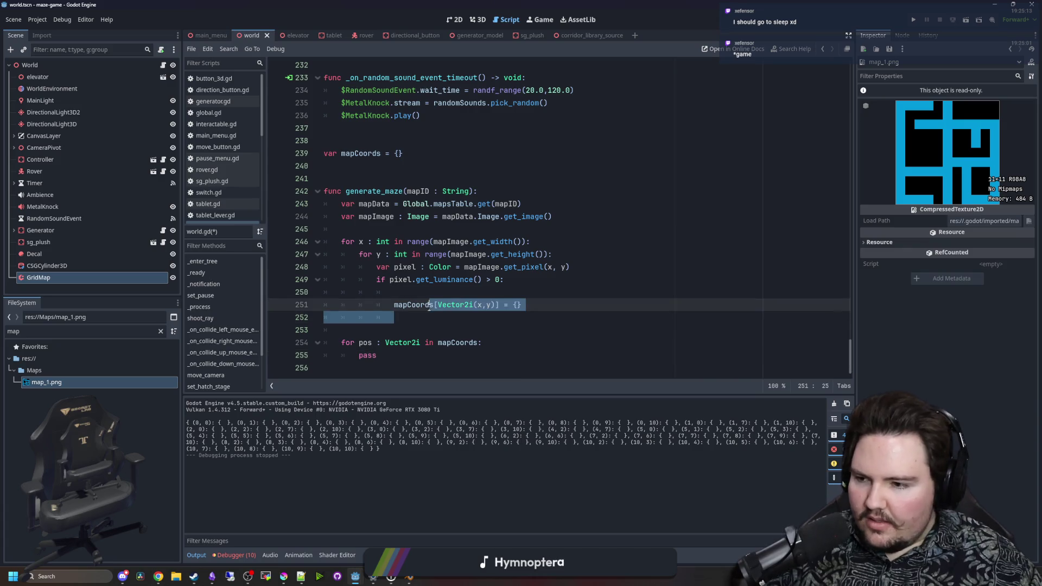
{"action": "left_click", "coordinate": [416, 326]}
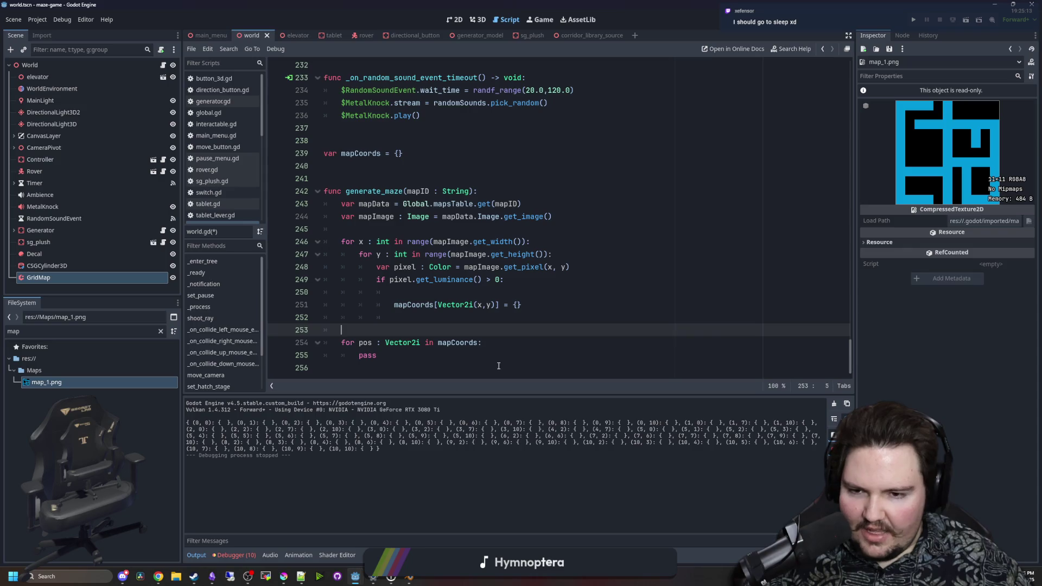
{"action": "left_click", "coordinate": [505, 345]}
{"action": "left_click", "coordinate": [510, 349]}
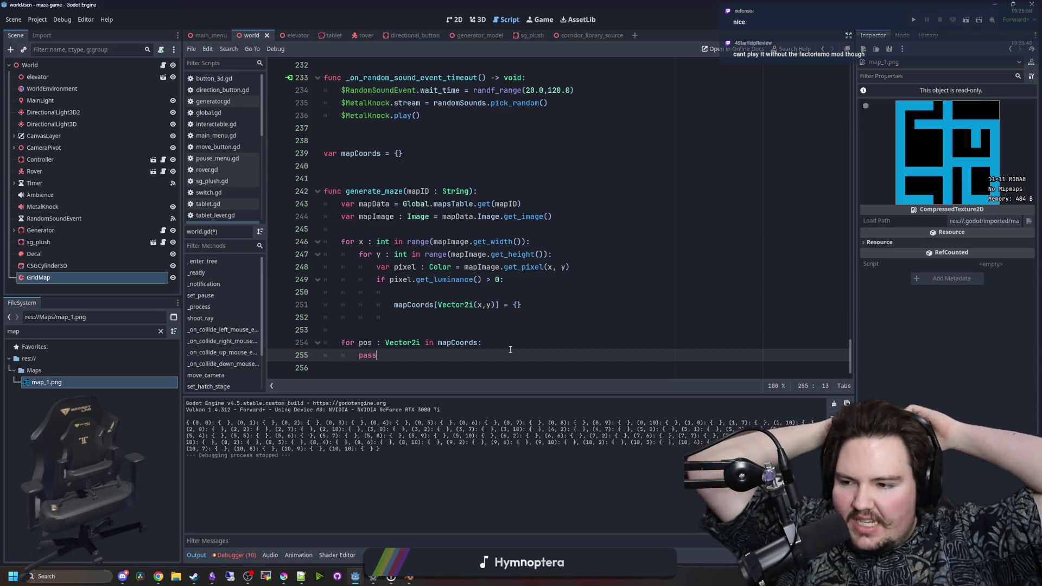
Review lines 251–256, selecting Vector2i and the pass placeholder
{"action": "left_click", "coordinate": [422, 321]}
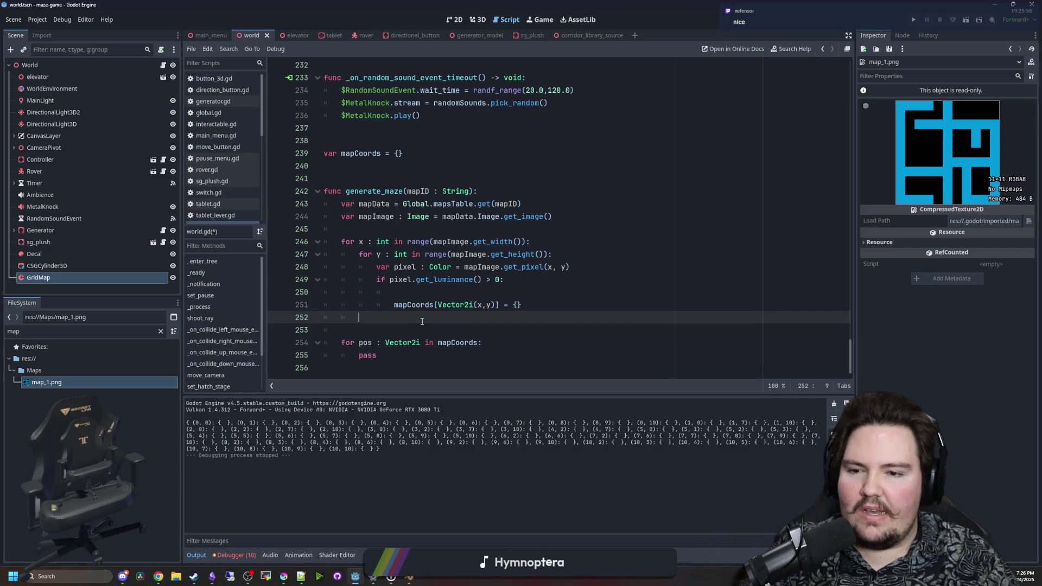
{"action": "key", "text": "Down"}
{"action": "key", "text": "Down"}
{"action": "key", "text": "Down"}
{"action": "key", "text": "Up"}
{"action": "key", "text": "Up"}
{"action": "key", "text": "Up"}
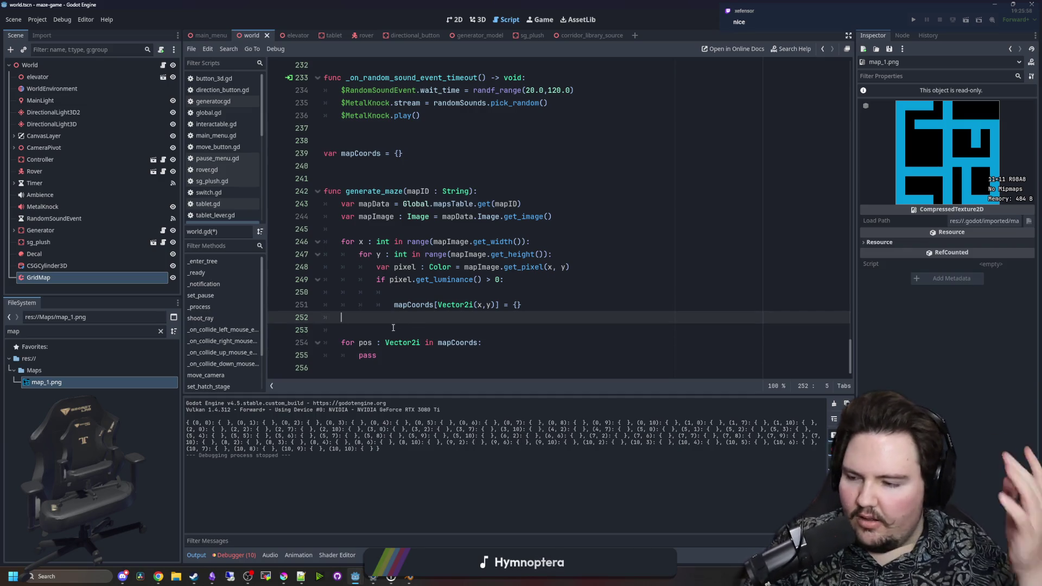
{"action": "left_click", "coordinate": [414, 358]}
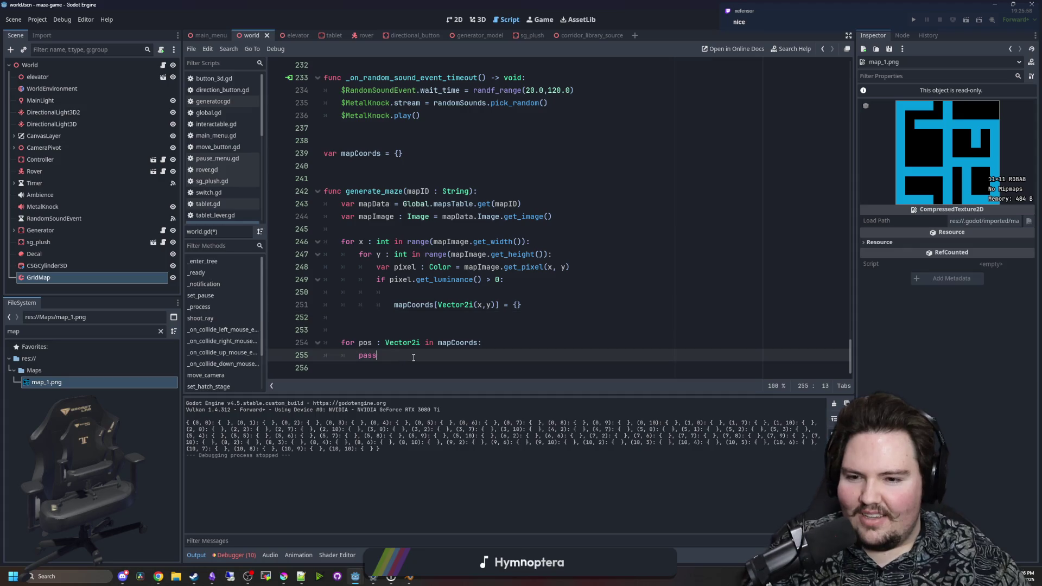
{"action": "double_click", "coordinate": [402, 343]}
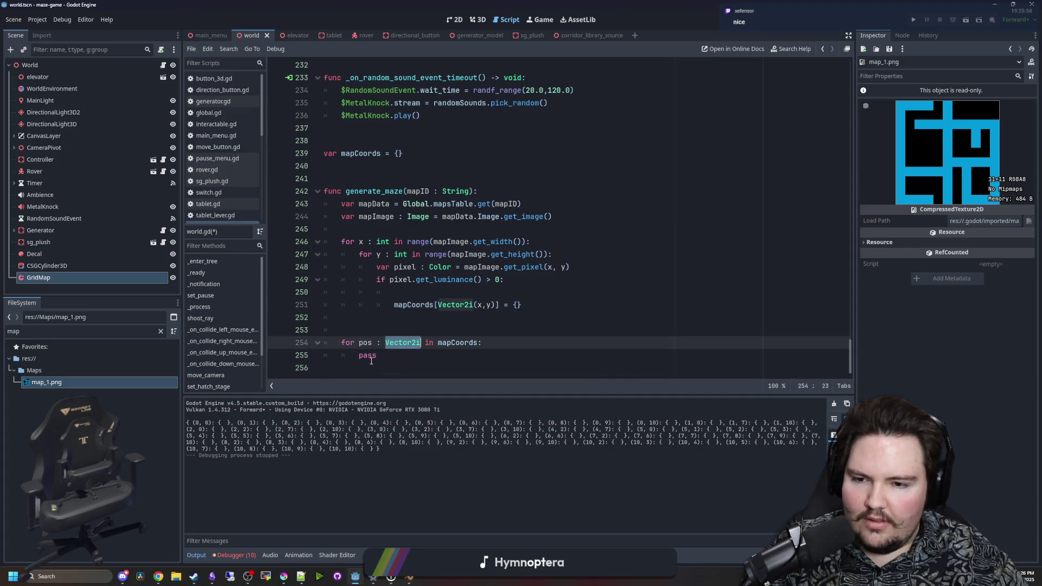
{"action": "double_click", "coordinate": [374, 356]}
{"action": "left_click", "coordinate": [384, 364]}
{"action": "double_click", "coordinate": [363, 356]}
{"action": "left_click", "coordinate": [360, 363]}
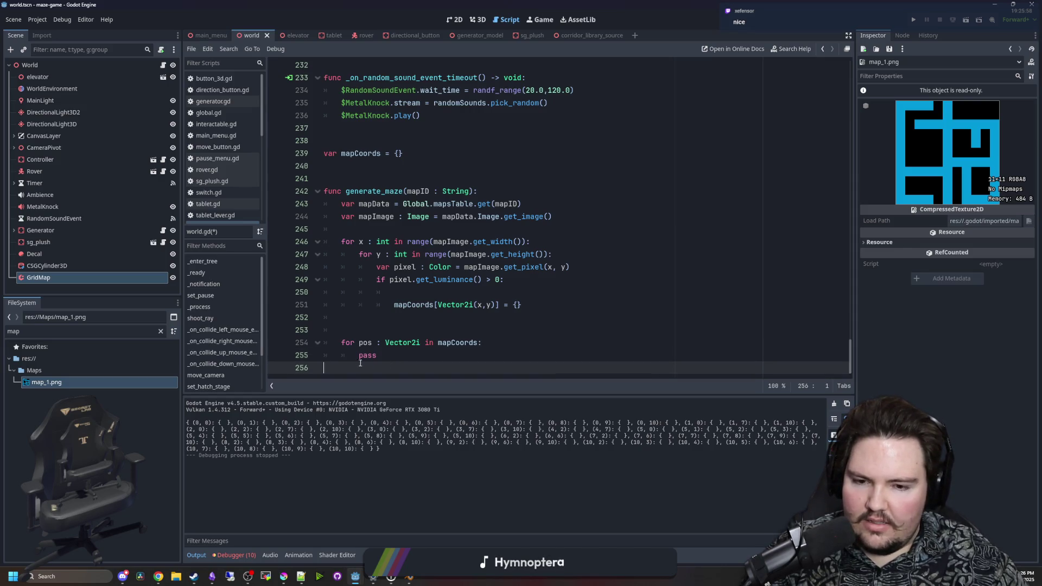
{"action": "double_click", "coordinate": [363, 358]}
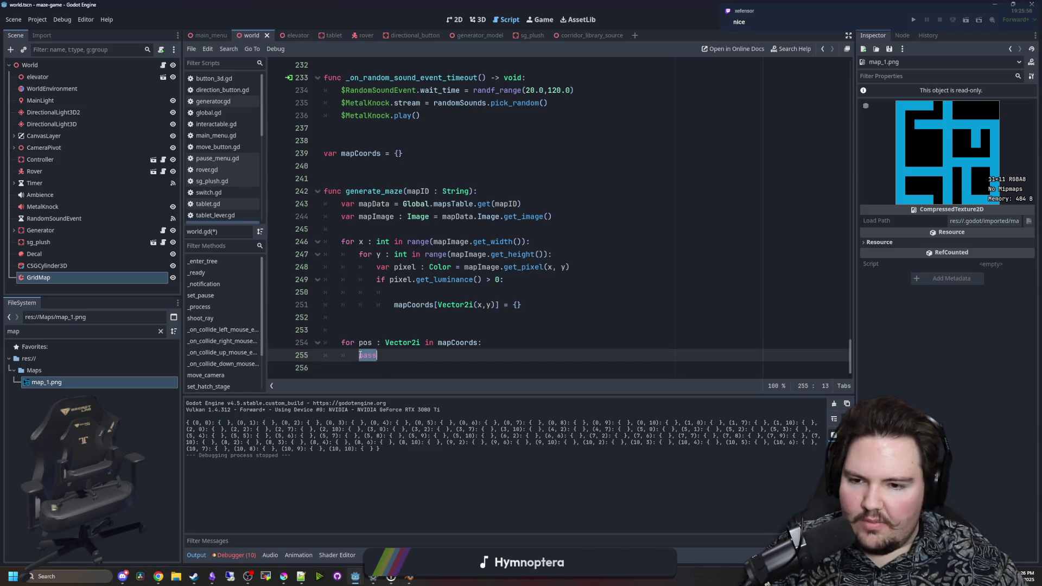
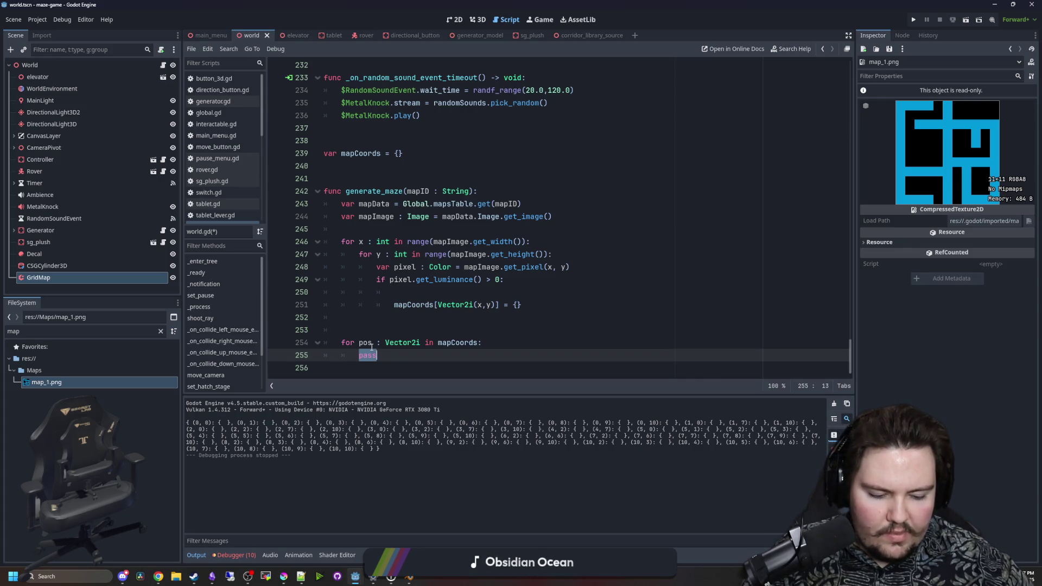
Delete 'pass' on line 255, leaving the mapCoords for-loop body as an empty indented line
{"action": "left_click", "coordinate": [399, 317]}
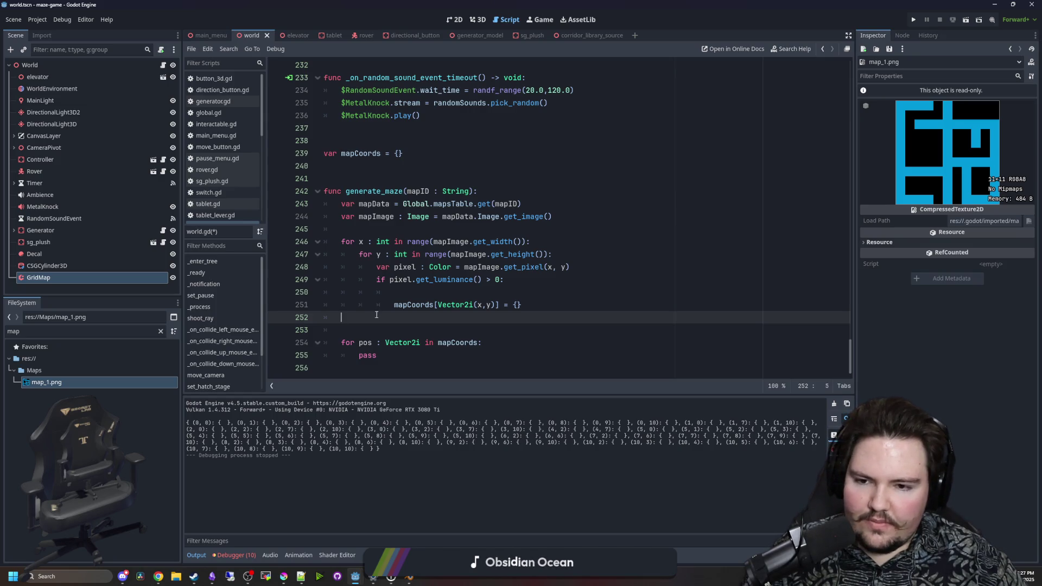
{"action": "left_click", "coordinate": [400, 356]}
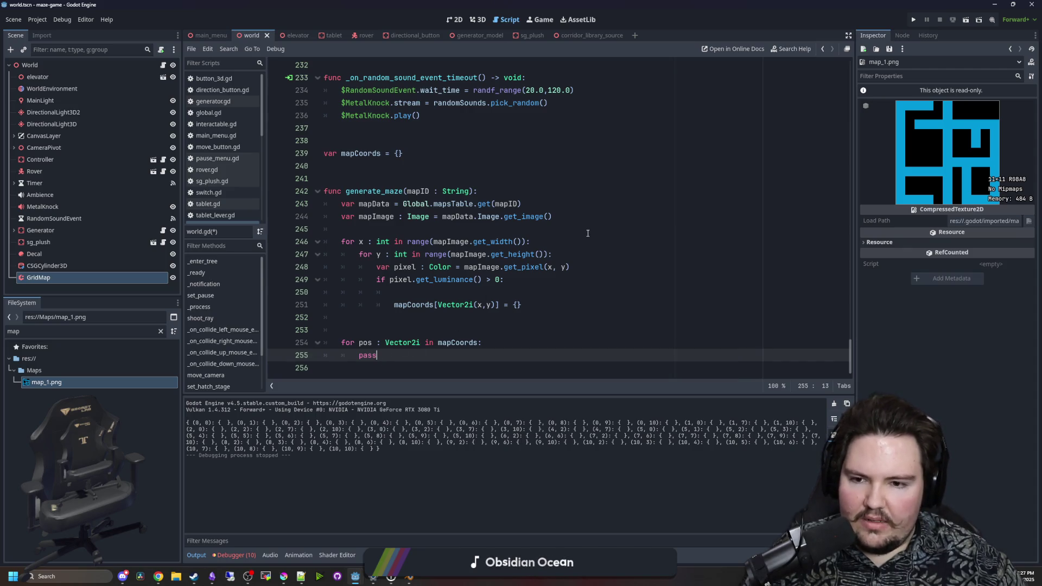
{"action": "key", "text": "BackSpace"}
{"action": "key", "text": "BackSpace"}
{"action": "key", "text": "BackSpace"}
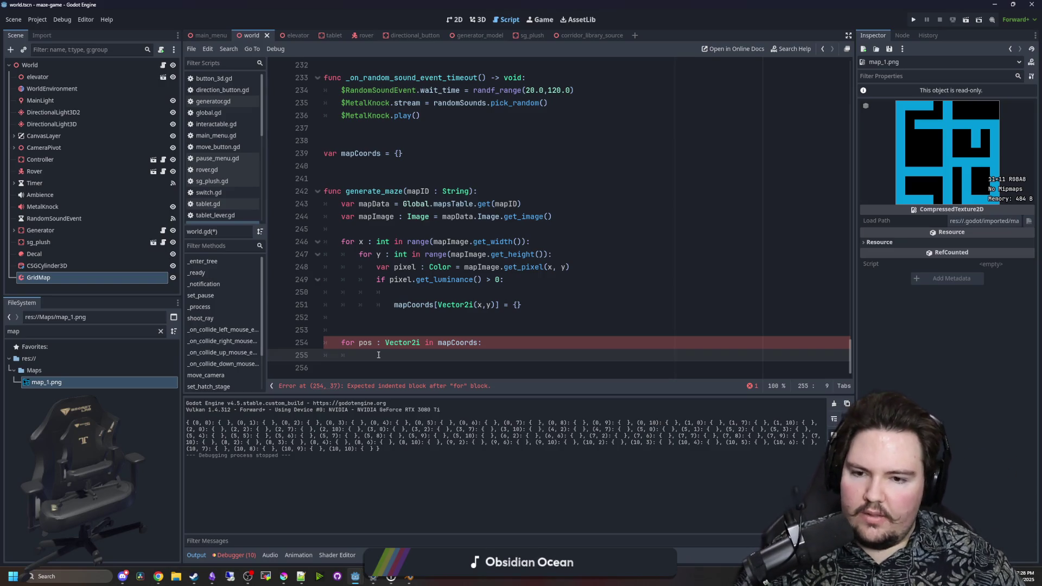
{"action": "left_click", "coordinate": [380, 332]}
{"action": "left_click", "coordinate": [384, 321]}
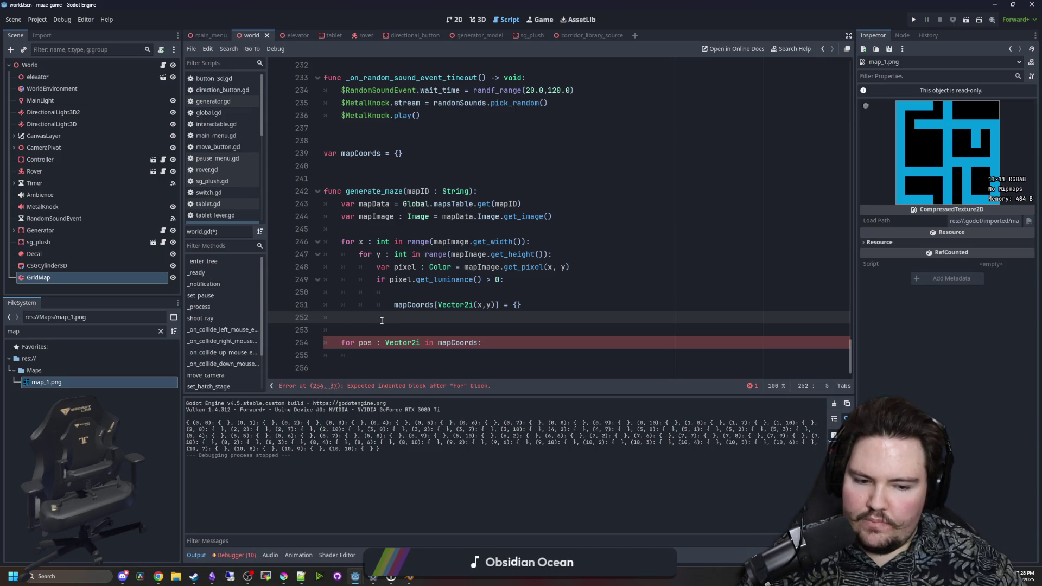
{"action": "left_click", "coordinate": [386, 355]}
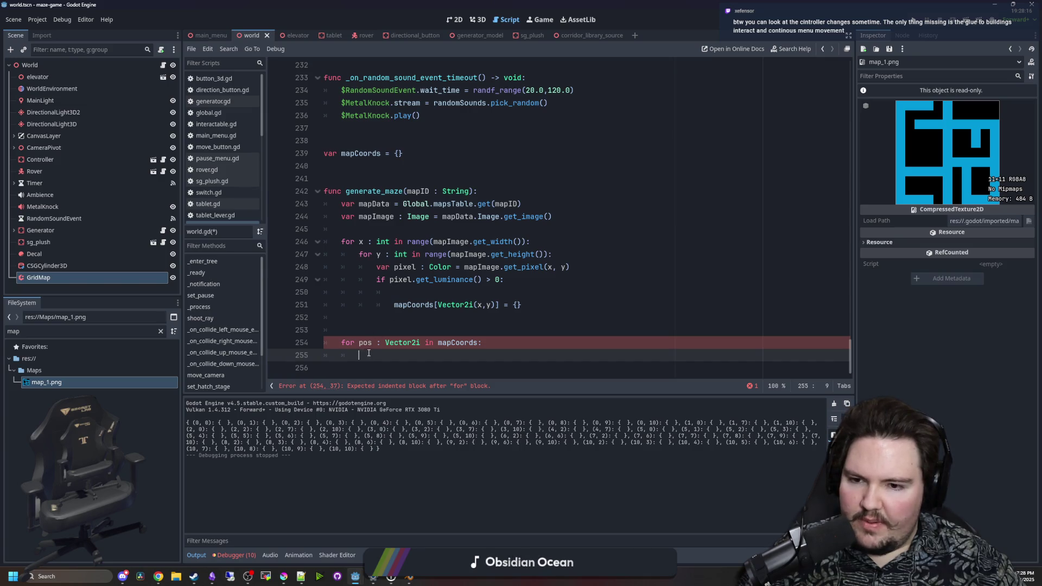
{"action": "left_click", "coordinate": [389, 329]}
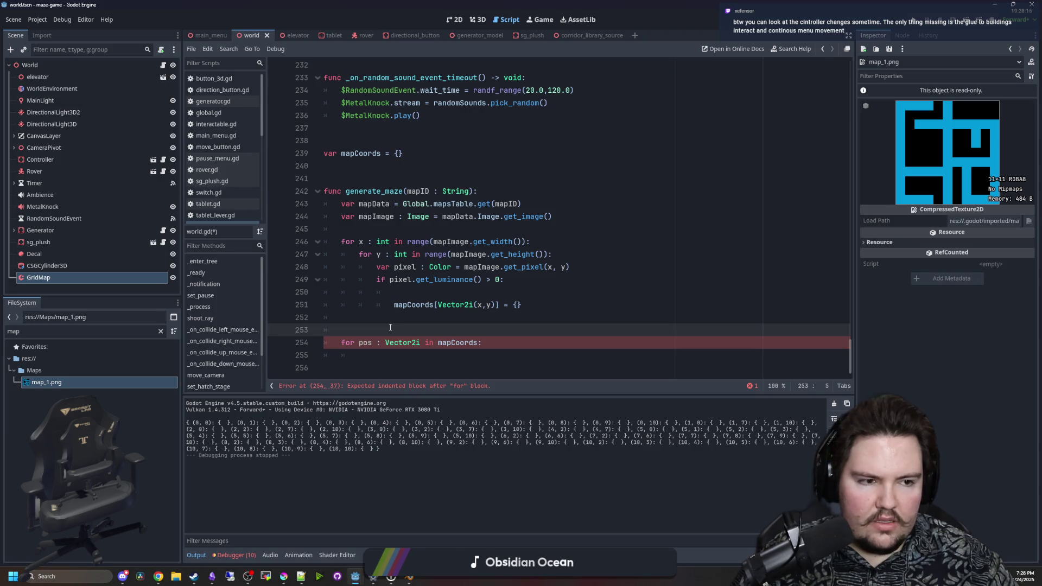
{"action": "left_click", "coordinate": [376, 359]}
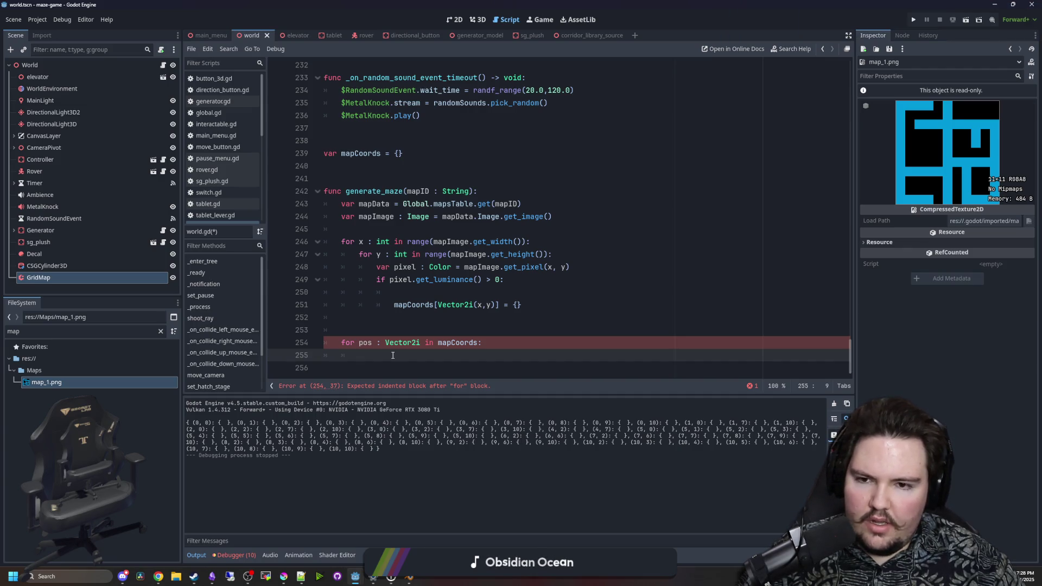
{"action": "mouse_move", "coordinate": [415, 343]}
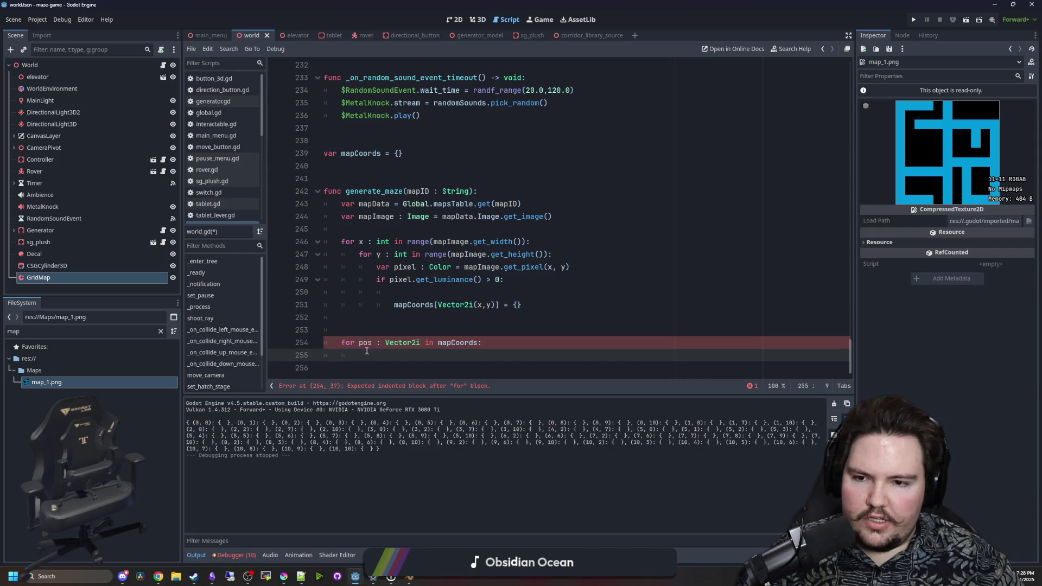
{"action": "left_click", "coordinate": [350, 178]}
Add a get_neighbors(pos) function above generate_maze that opens a neighbors dictionary
{"action": "key", "text": "Return"}
{"action": "key", "text": "Return"}
{"action": "key", "text": "Return"}
{"action": "key", "text": "Up"}
{"action": "key", "text": "Up"}
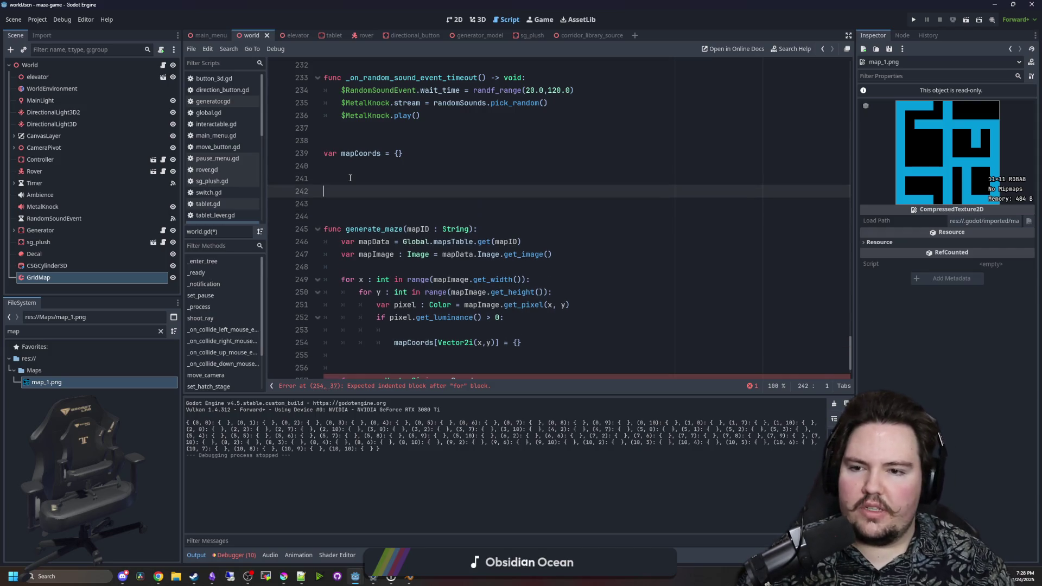
{"action": "type", "text": "func get"}
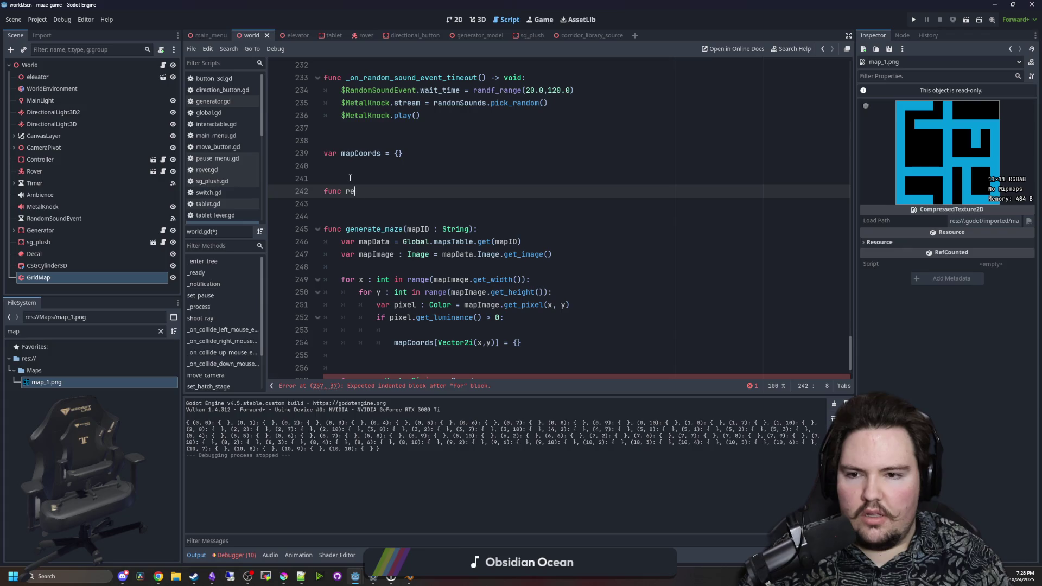
{"action": "type", "text": "_neighbors():"}
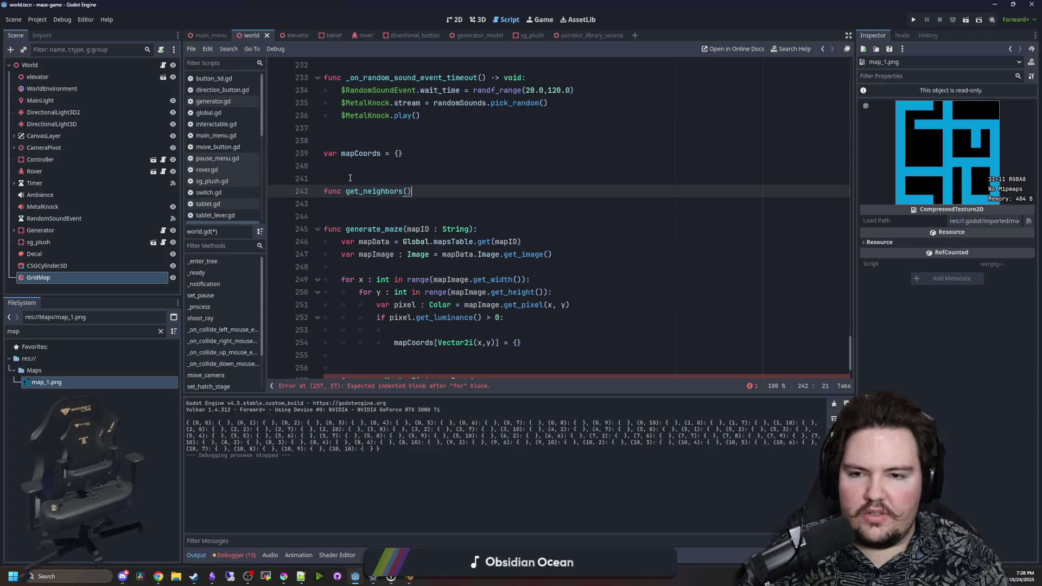
{"action": "key", "text": "Return"}
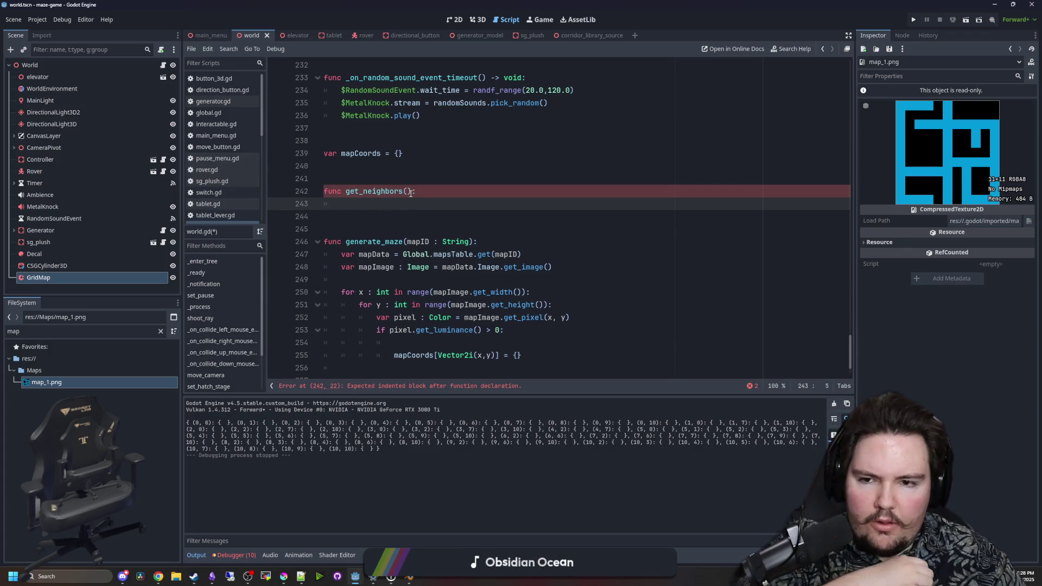
{"action": "left_click", "coordinate": [408, 193]}
{"action": "type", "text": "pos"}
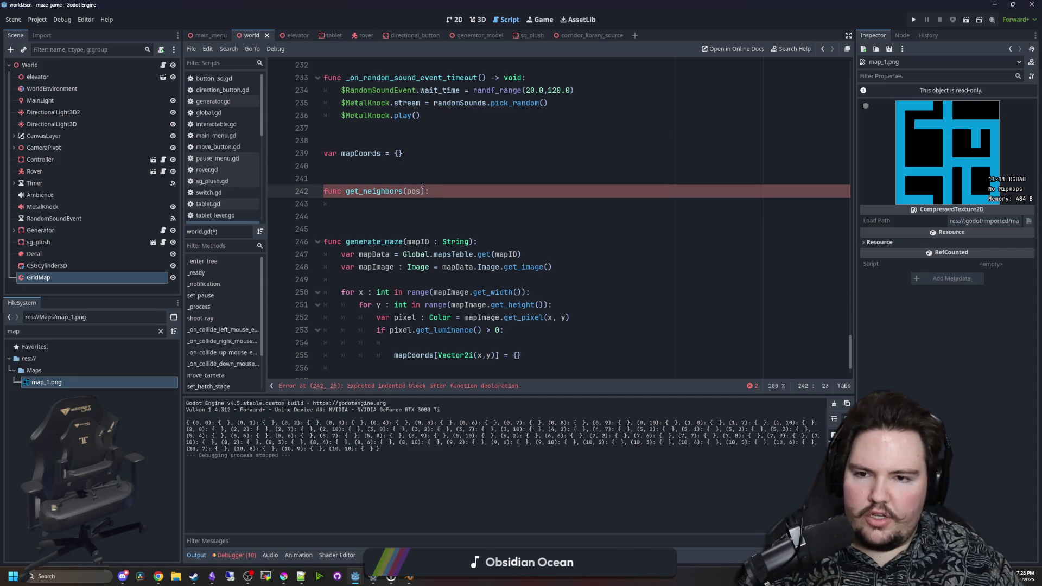
{"action": "left_click", "coordinate": [409, 206]}
{"action": "type", "text": "var neighbors = {"}
{"action": "key", "text": "Return"}
Enter the dictionary keys "left", "right", "down" and "up": false on separate lines
{"action": "type", "text": "\"left\""}
{"action": "key", "text": "Return"}
{"action": "type", "text": "\"right"}
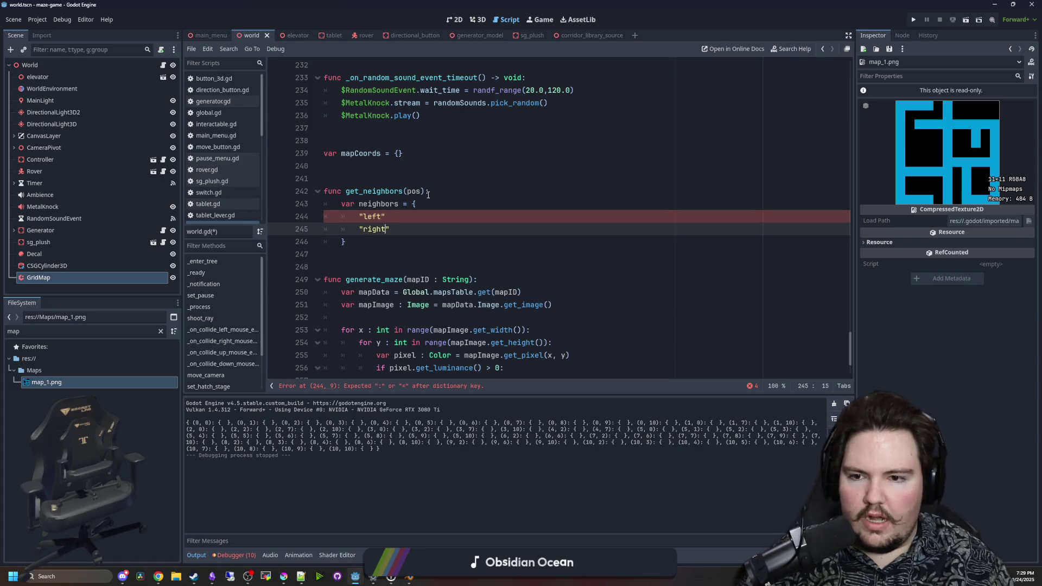
{"action": "type", "text": "\""}
{"action": "key", "text": "Return"}
{"action": "type", "text": "\"down\""}
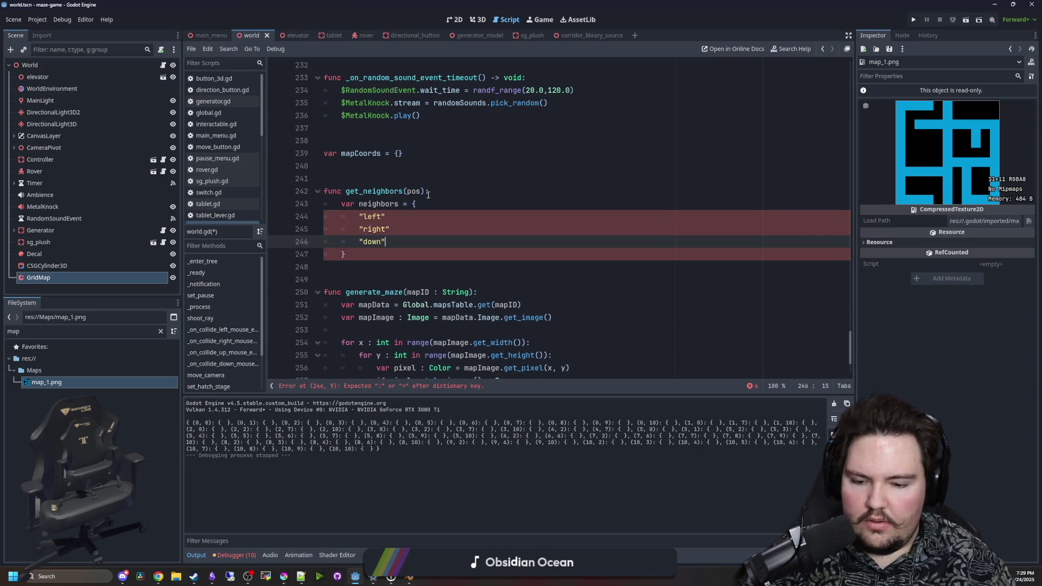
{"action": "key", "text": "Return"}
{"action": "type", "text": "\"up\""}
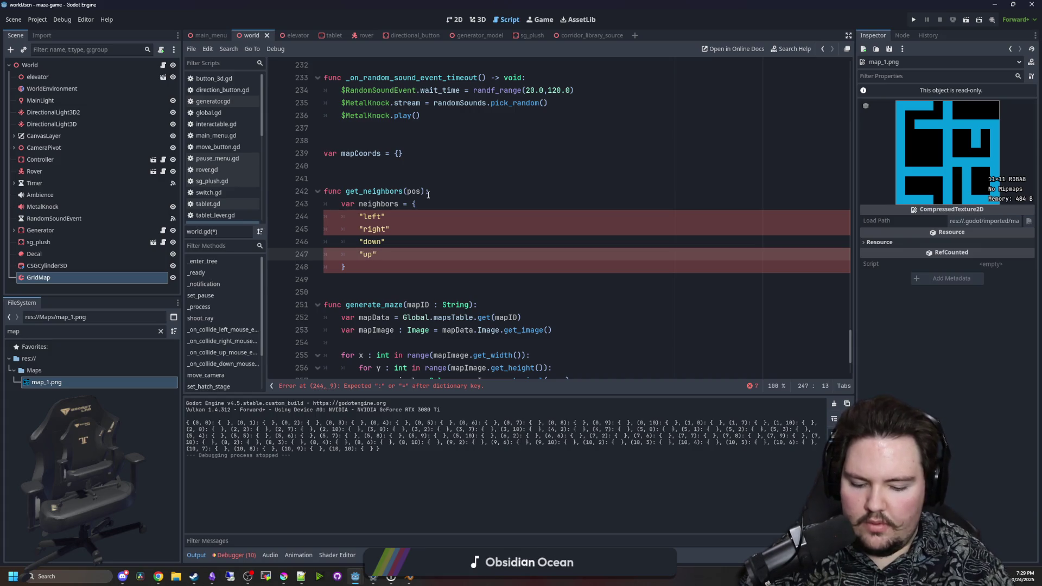
{"action": "type", "text": ": false"}
Give the up, down, right and left entries the value 'false,' by copy-pasting it
{"action": "double_click", "coordinate": [396, 255]}
{"action": "key", "text": "Right"}
{"action": "type", "text": ","}
{"action": "left_click_drag", "start_coordinate": [411, 254], "coordinate": [387, 256]}
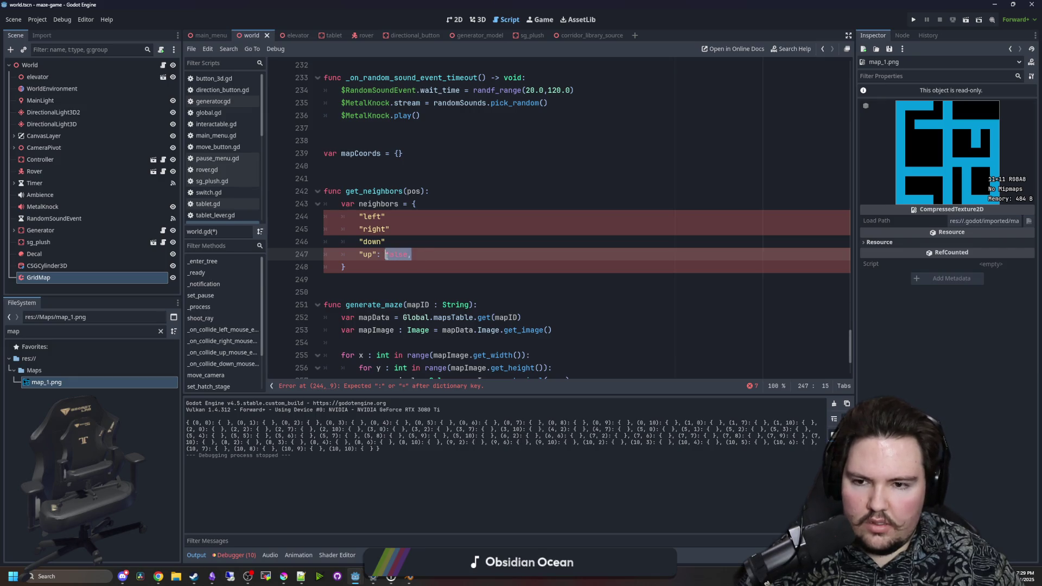
{"action": "key", "text": "ctrl+c"}
{"action": "left_click", "coordinate": [387, 241]}
{"action": "key", "text": "ctrl+v"}
{"action": "left_click", "coordinate": [390, 229]}
{"action": "key", "text": "ctrl+v"}
{"action": "left_click", "coordinate": [387, 217]}
{"action": "key", "text": "ctrl+v"}
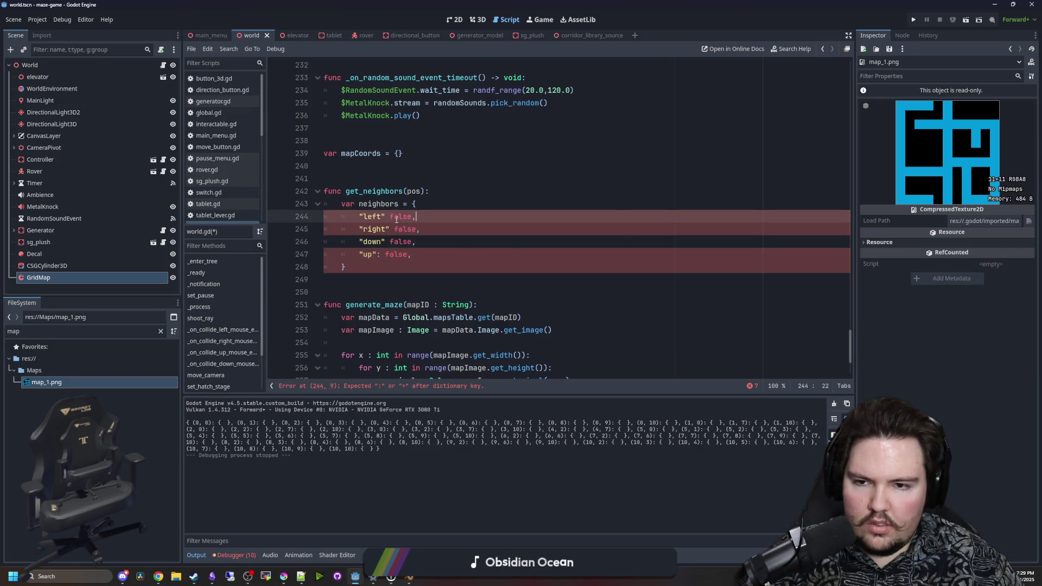
Add the missing colons after the left, right and down keys, then open space below
{"action": "key", "text": "ctrl+Left"}
{"action": "key", "text": "Left"}
{"action": "type", "text": ":"}
{"action": "key", "text": "Down"}
{"action": "type", "text": ":"}
{"action": "key", "text": "Down"}
{"action": "key", "text": "Left"}
{"action": "key", "text": "Left"}
{"action": "type", "text": ":"}
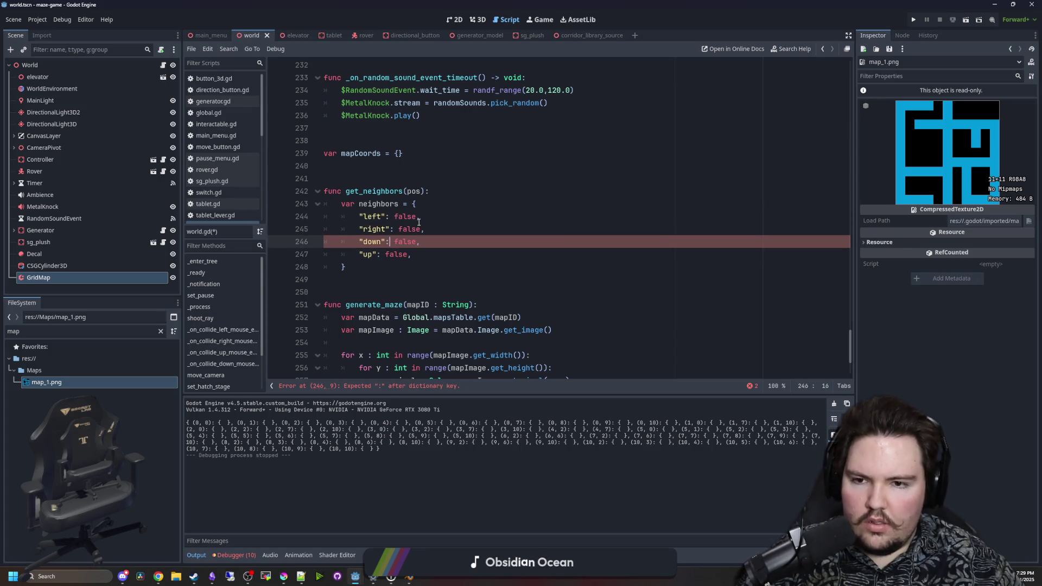
{"action": "left_click", "coordinate": [397, 267]}
{"action": "key", "text": "Return"}
{"action": "key", "text": "Return"}
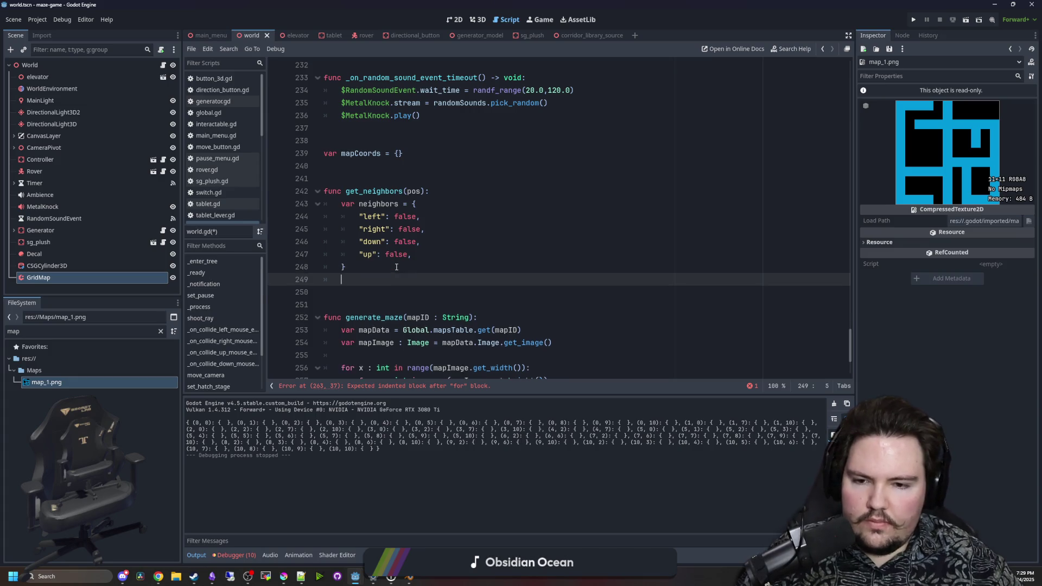
Write the check: if mapCoords.has(pos + Vector2i(1,0)) sets neighbors.right = true
{"action": "type", "text": "if mapCoords.has(pos += Vector2i(1,0"}
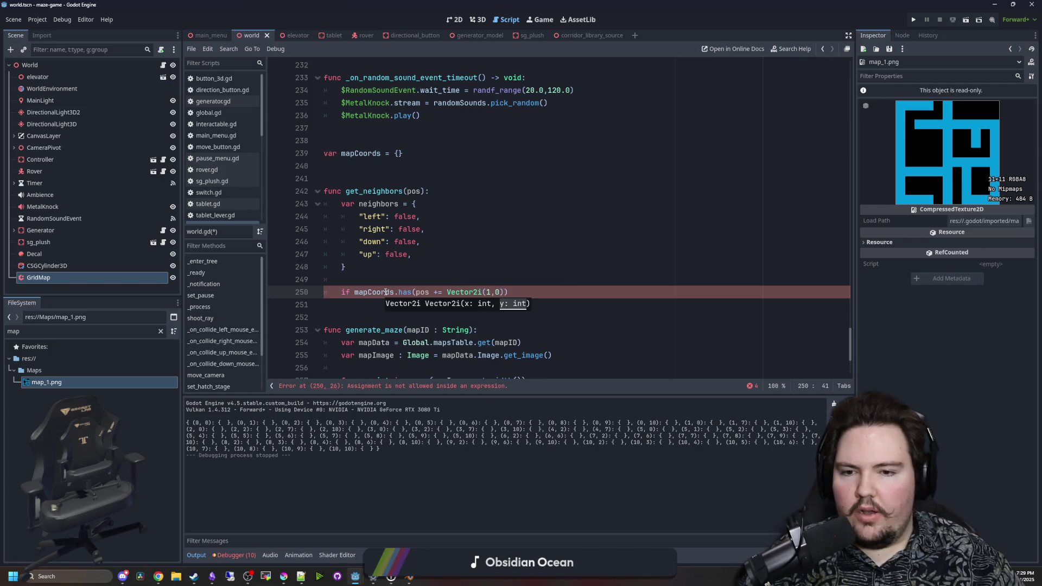
{"action": "left_click", "coordinate": [550, 301]}
{"action": "left_click", "coordinate": [554, 294]}
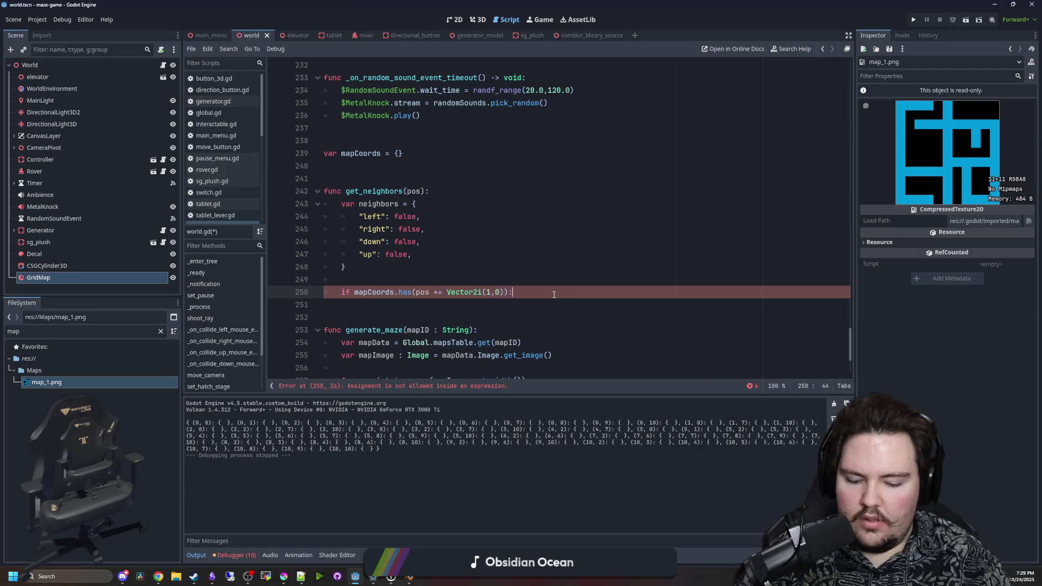
{"action": "key", "text": "Return"}
{"action": "type", "text": "neigh"}
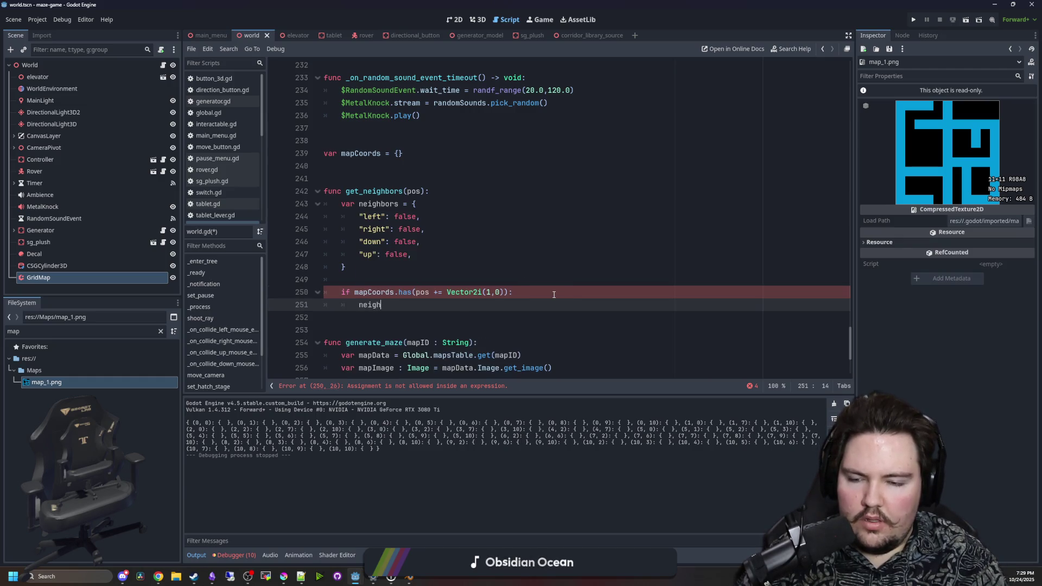
{"action": "type", "text": "bors.right = true"}
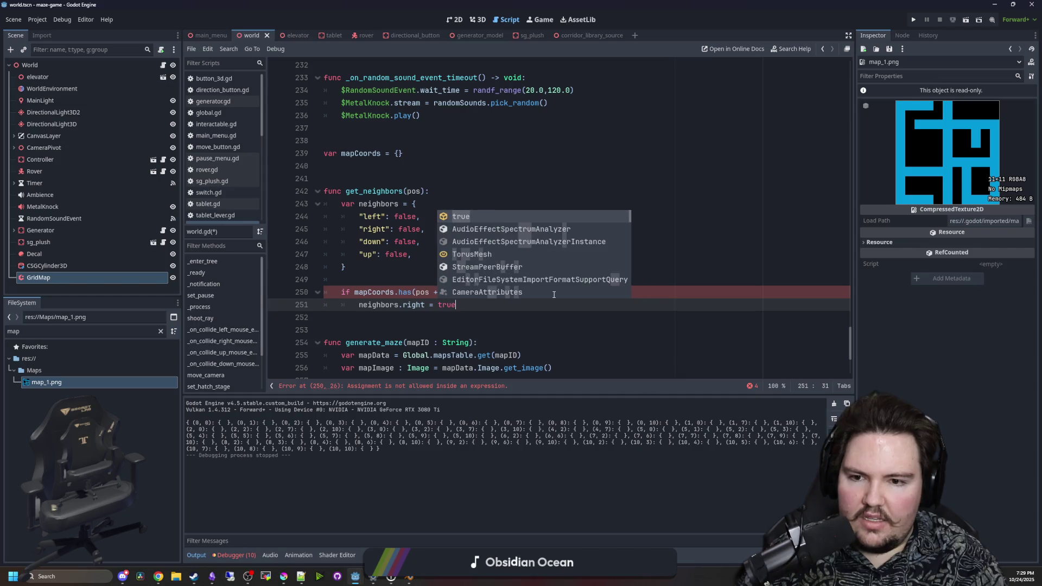
{"action": "key", "text": "Down"}
{"action": "key", "text": "Down"}
{"action": "left_click", "coordinate": [446, 292]}
{"action": "key", "text": "BackSpace"}
{"action": "key", "text": "BackSpace"}
Join the right-neighbour check onto one line and duplicate it into three more lines
{"action": "left_click_drag", "start_coordinate": [462, 318], "coordinate": [314, 293]}
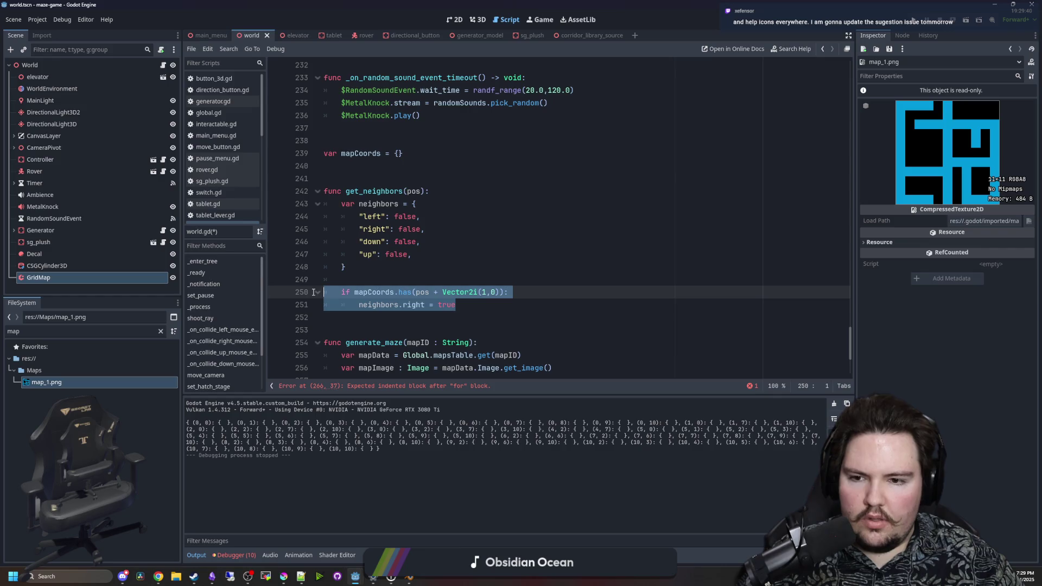
{"action": "left_click", "coordinate": [359, 305]}
{"action": "key", "text": "BackSpace"}
{"action": "key", "text": "BackSpace"}
{"action": "key", "text": "BackSpace"}
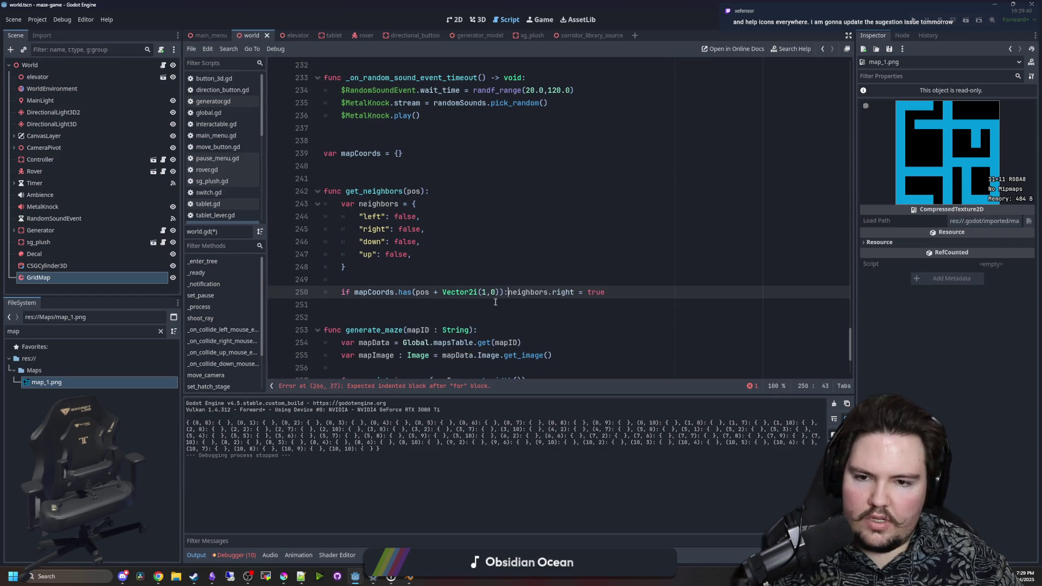
{"action": "left_click_drag", "start_coordinate": [616, 288], "coordinate": [341, 293]}
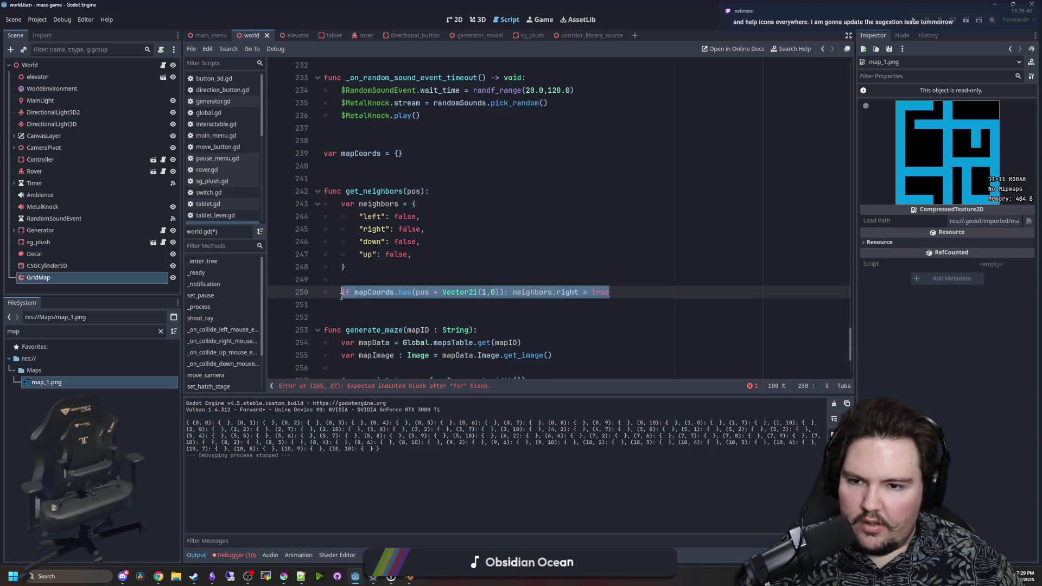
{"action": "left_click", "coordinate": [628, 294]}
{"action": "key", "text": "ctrl+shift+d"}
{"action": "key", "text": "ctrl+shift+d"}
{"action": "key", "text": "ctrl+shift+d"}
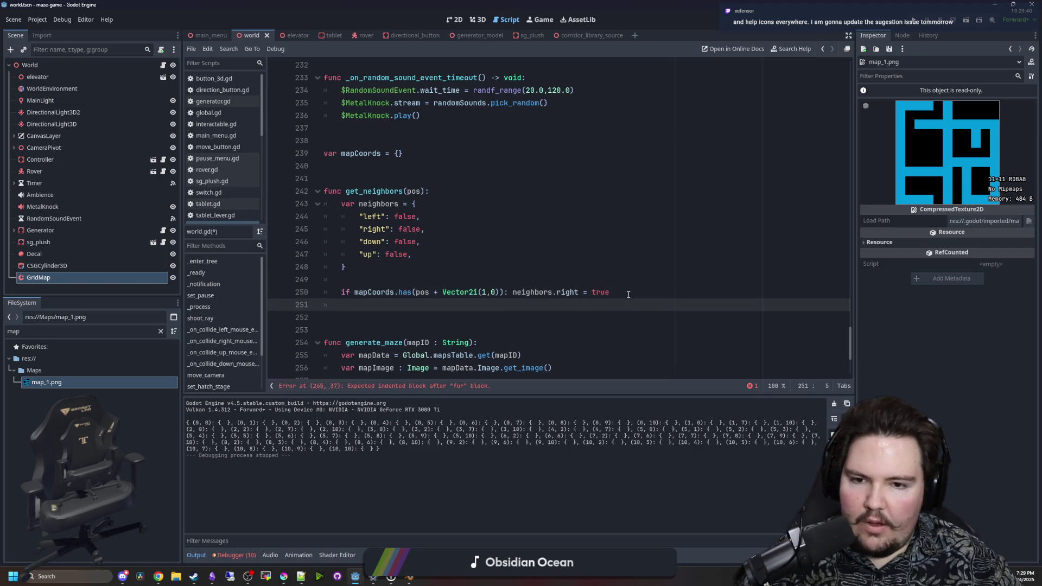
Change the copies to minus offsets and Vector2i(0,1) for the vertical checks
{"action": "left_click", "coordinate": [431, 305]}
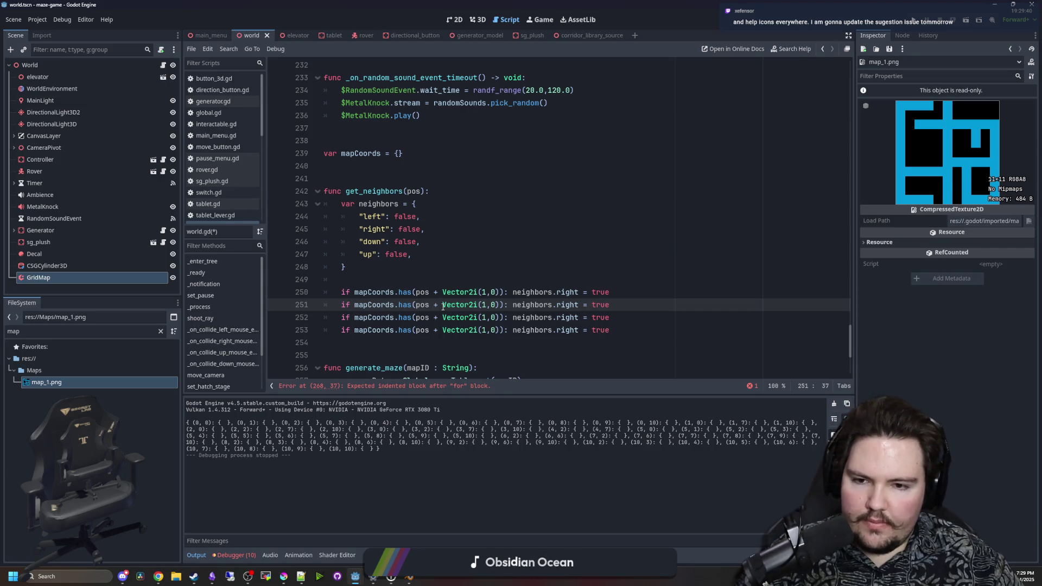
{"action": "key", "text": "BackSpace"}
{"action": "key", "text": "BackSpace"}
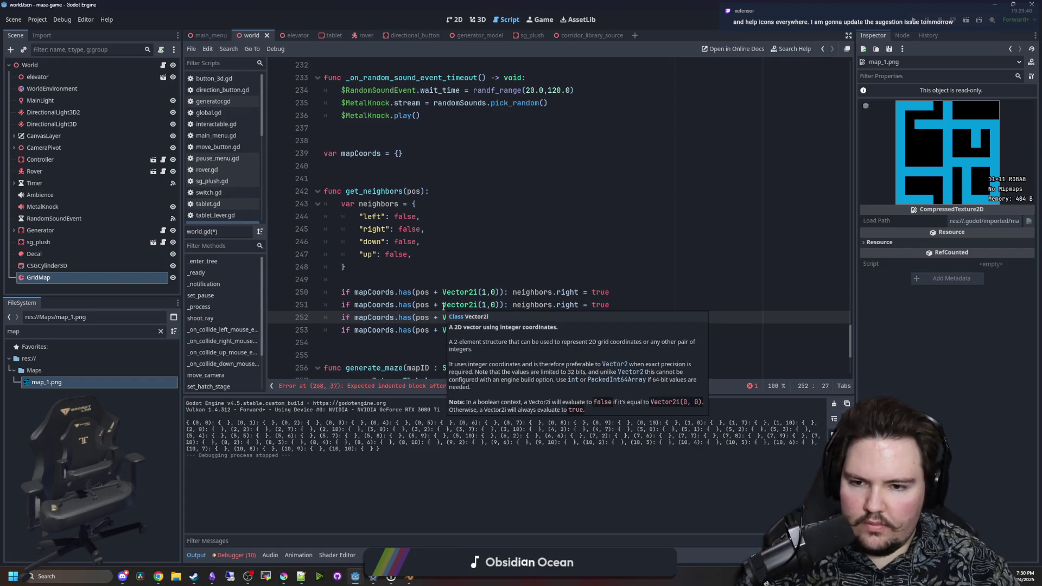
{"action": "type", "text": "-"}
{"action": "key", "text": "Down"}
{"action": "key", "text": "Down"}
{"action": "key", "text": "Left"}
{"action": "key", "text": "BackSpace"}
{"action": "type", "text": "-"}
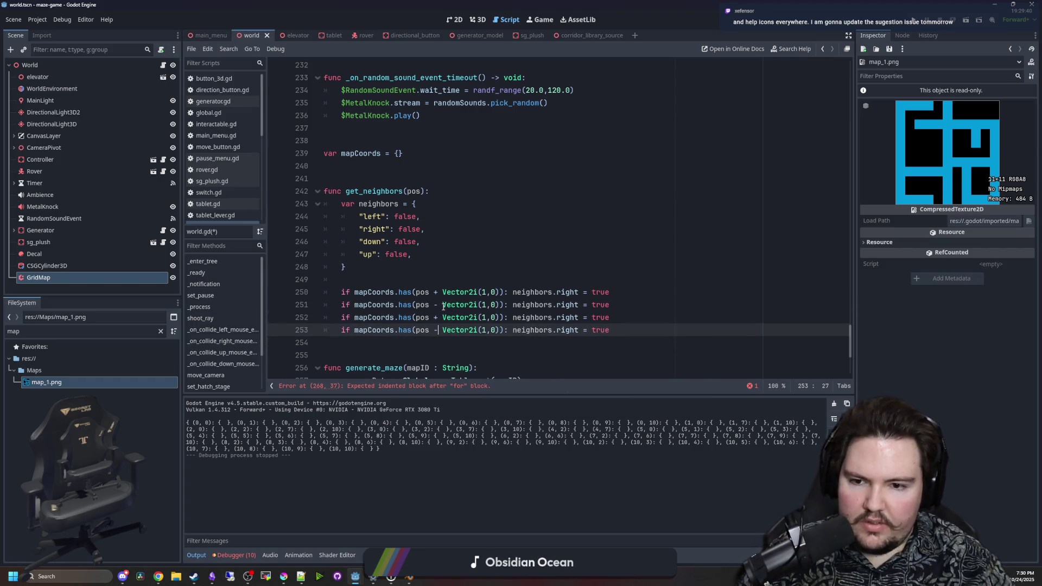
{"action": "left_click", "coordinate": [495, 318]}
{"action": "key", "text": "Down"}
{"action": "key", "text": "BackSpace"}
{"action": "type", "text": "1"}
{"action": "key", "text": "Up"}
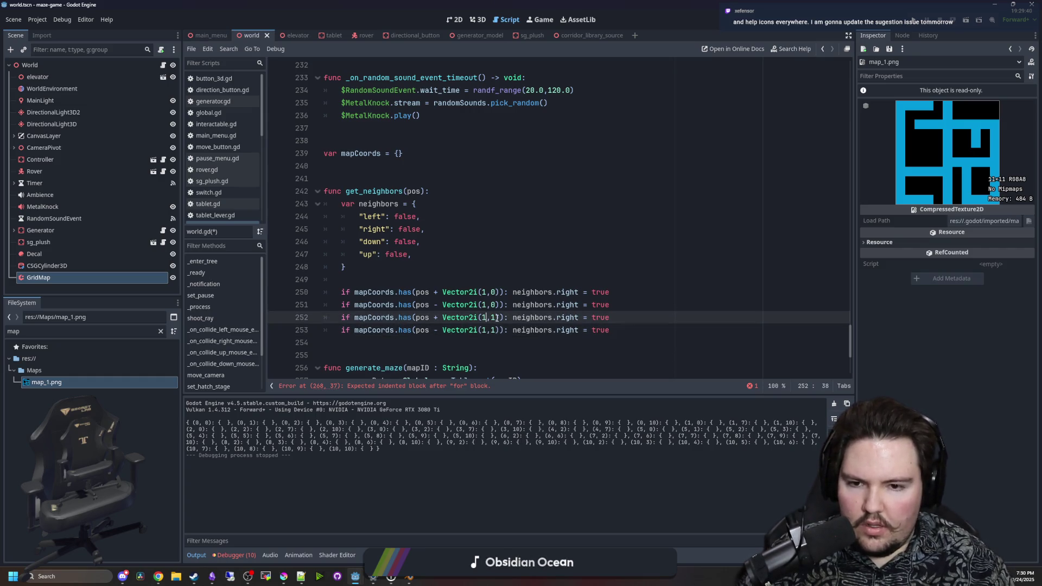
{"action": "key", "text": "Down"}
{"action": "key", "text": "BackSpace"}
{"action": "type", "text": "0"}
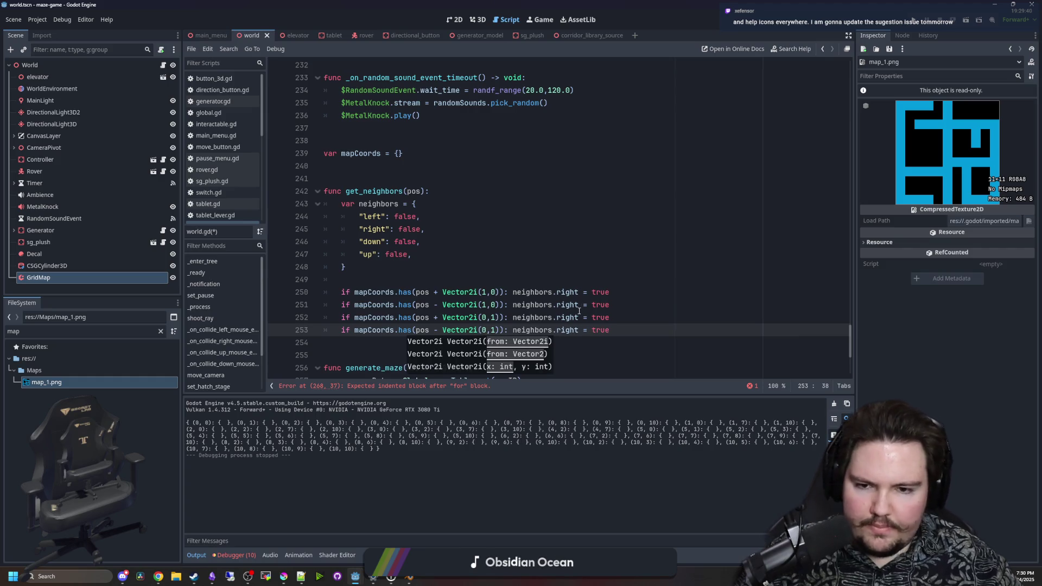
Rename the copied keys to down, up and left, and add 'return neighbors'
{"action": "double_click", "coordinate": [568, 315]}
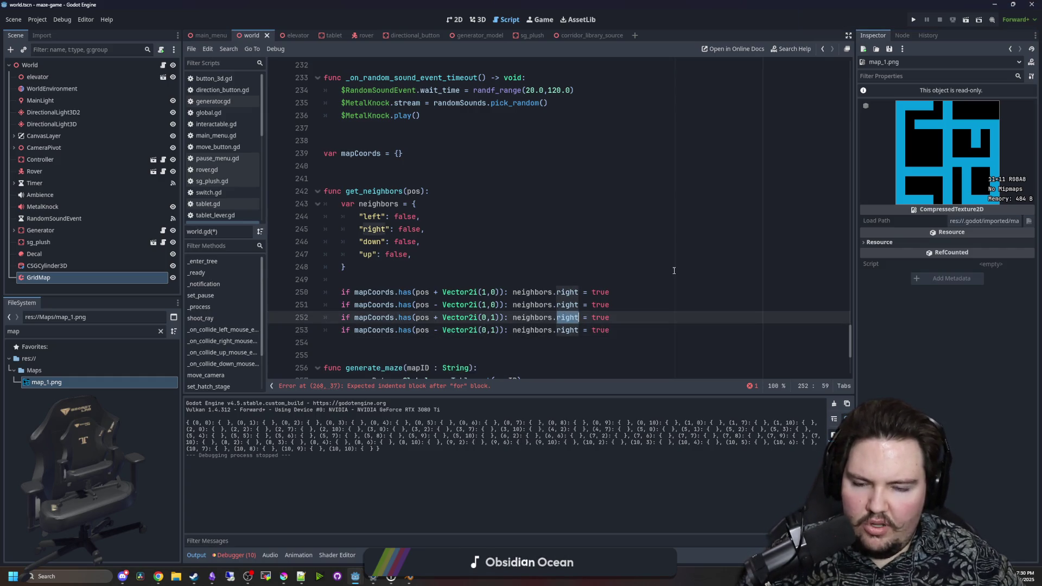
{"action": "type", "text": "down"}
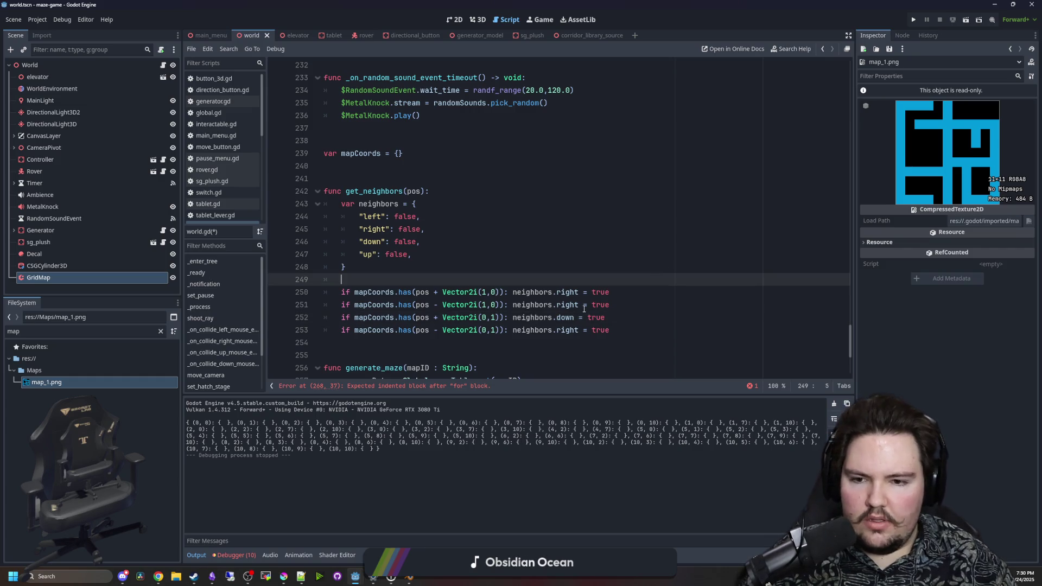
{"action": "left_click", "coordinate": [574, 329]}
{"action": "double_click", "coordinate": [573, 330]}
{"action": "type", "text": "up"}
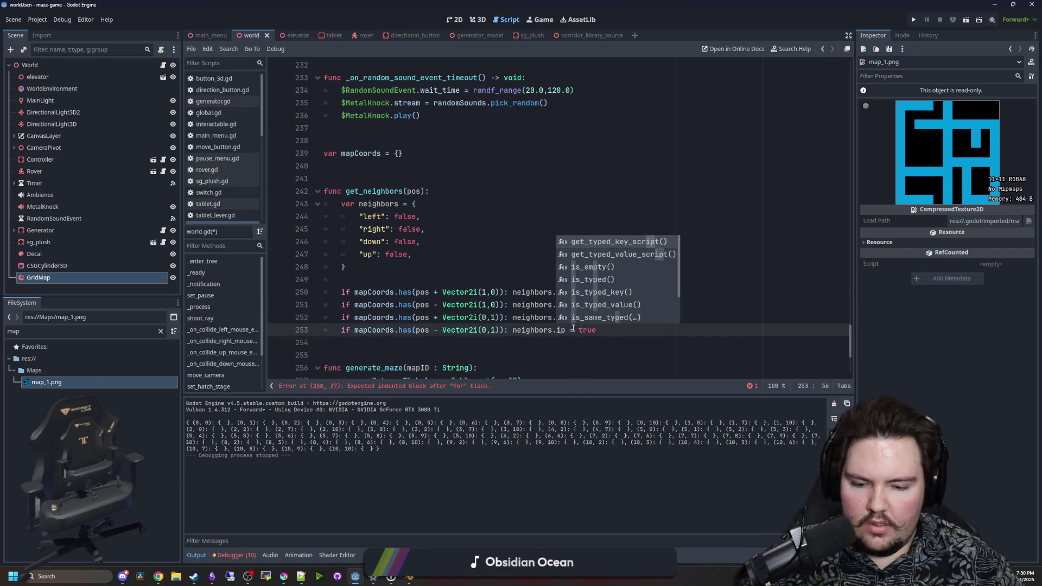
{"action": "key", "text": "Escape"}
{"action": "double_click", "coordinate": [568, 305]}
{"action": "type", "text": "left"}
{"action": "left_click", "coordinate": [388, 282]}
{"action": "left_click", "coordinate": [634, 331]}
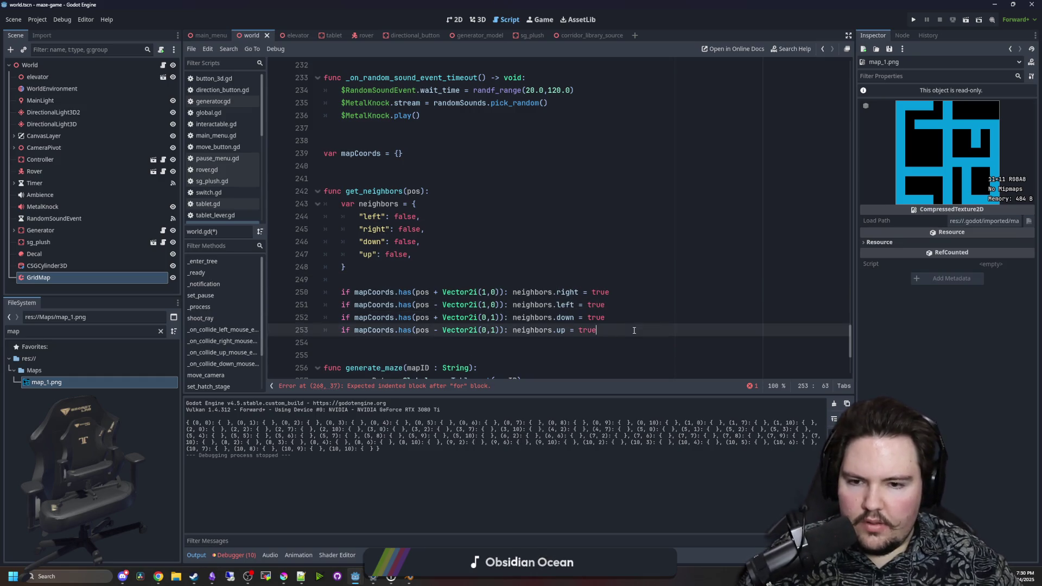
{"action": "key", "text": "Return"}
{"action": "key", "text": "Return"}
{"action": "type", "text": "return neighbors"}
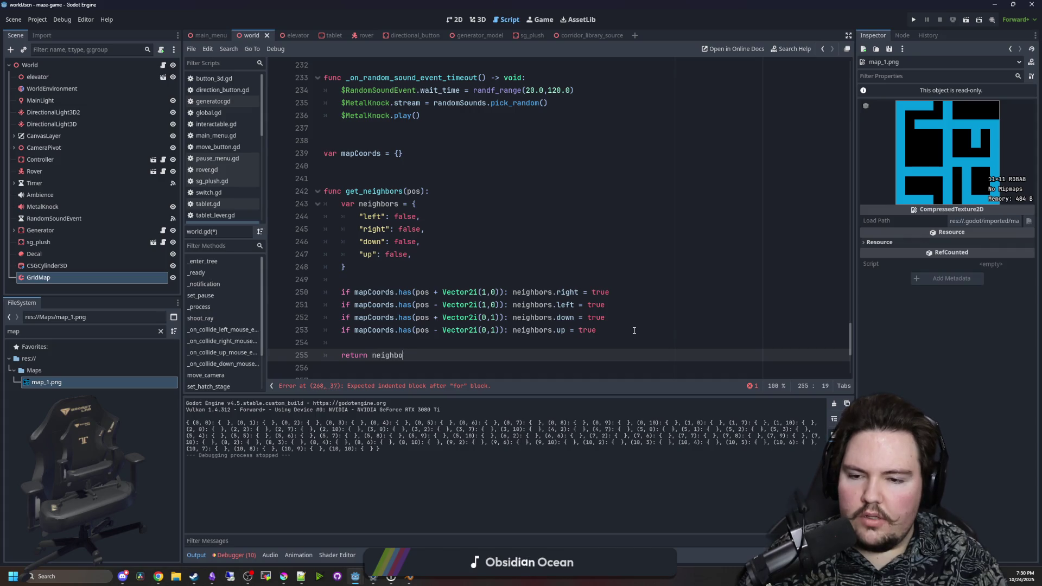
Give get_neighbors the return type -> Dictionary[String, bool]
{"action": "left_click", "coordinate": [567, 237]}
{"action": "scroll", "coordinate": [450, 263], "scroll_direction": "down", "scroll_amount": 1}
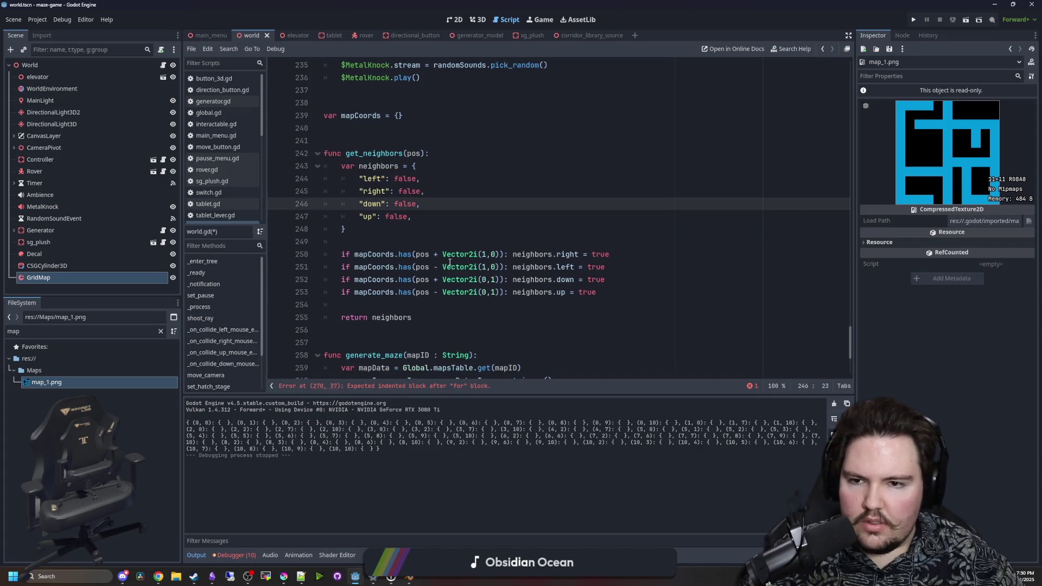
{"action": "left_click", "coordinate": [427, 146]}
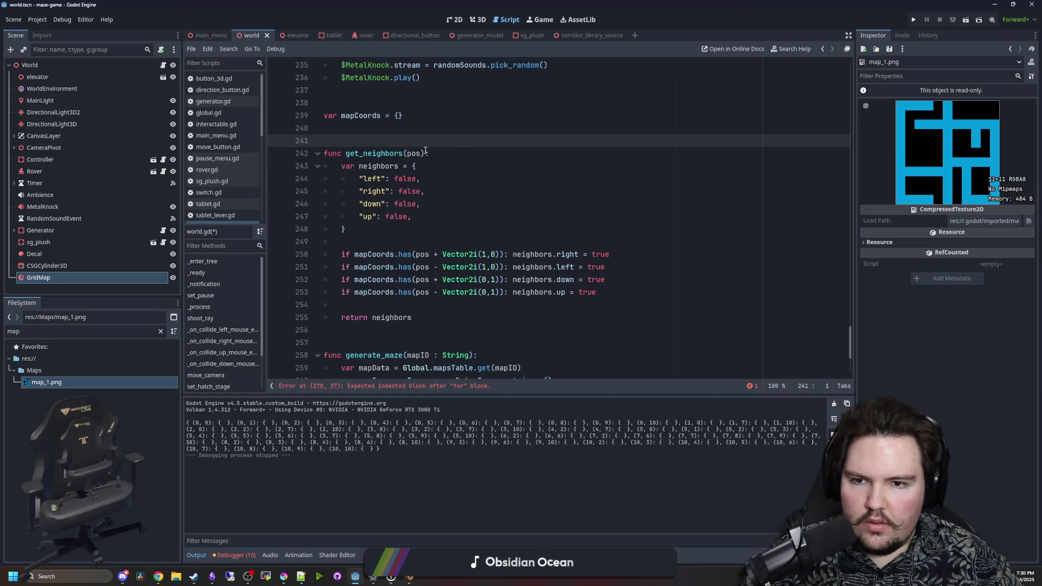
{"action": "left_click", "coordinate": [426, 152]}
{"action": "type", "text": "-> Dictionary"}
{"action": "left_click", "coordinate": [542, 140]}
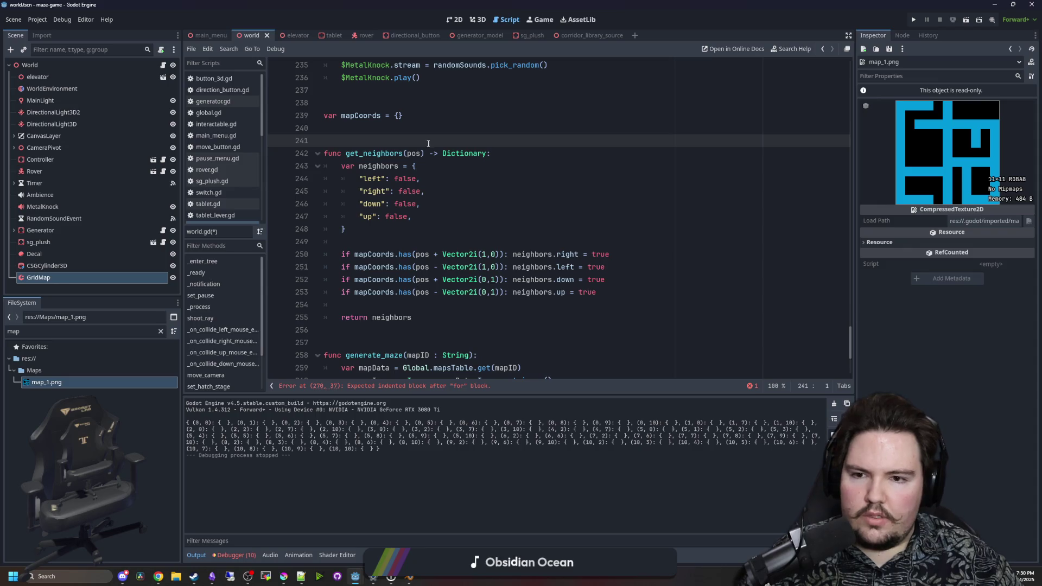
{"action": "left_click", "coordinate": [487, 153]}
{"action": "type", "text": "[String, "}
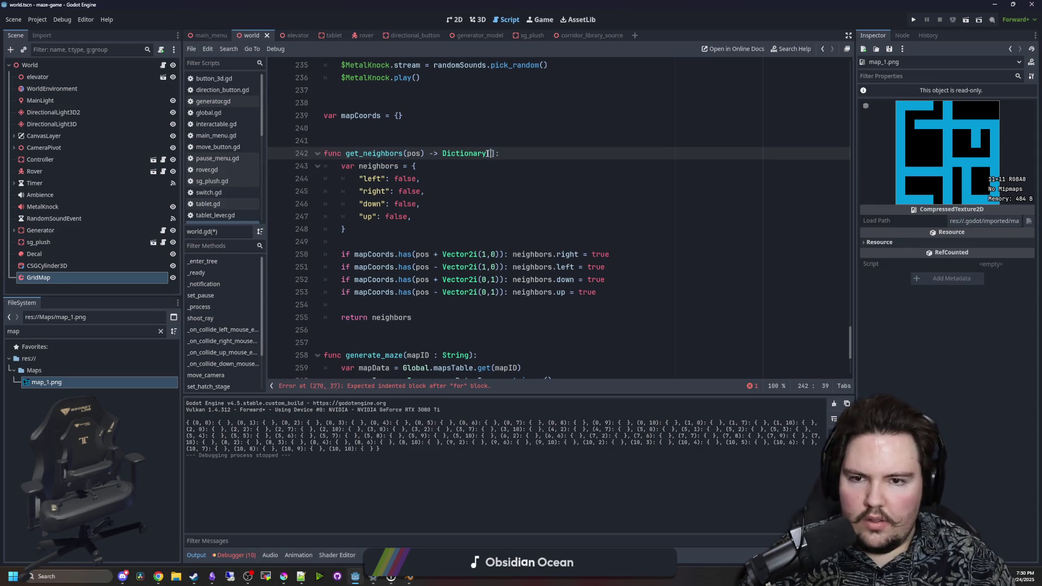
{"action": "type", "text": "bool"}
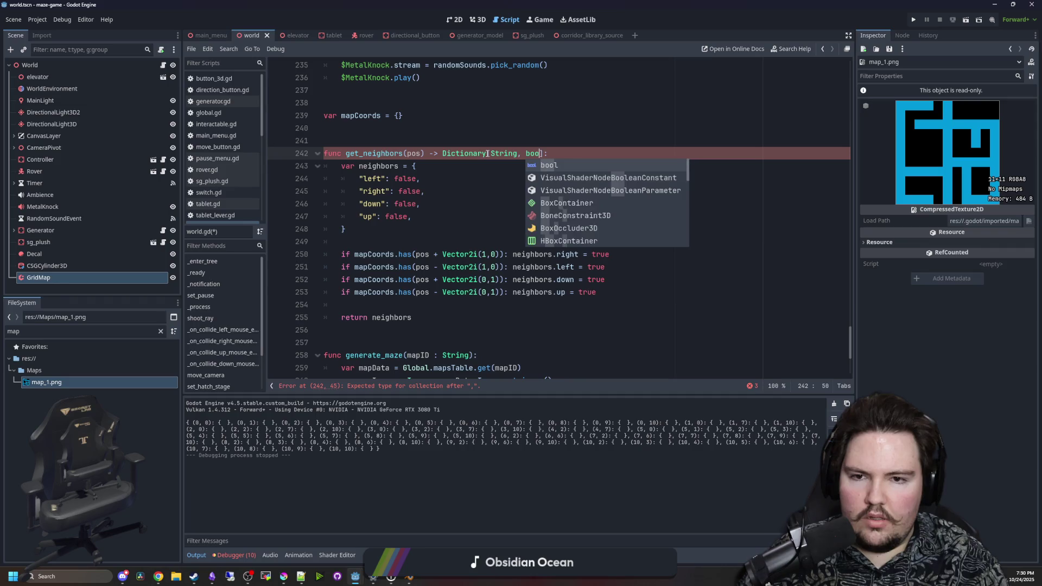
{"action": "left_click", "coordinate": [550, 138]}
Type the neighbors variable as Dictionary[String, bool]
{"action": "left_click", "coordinate": [419, 179]}
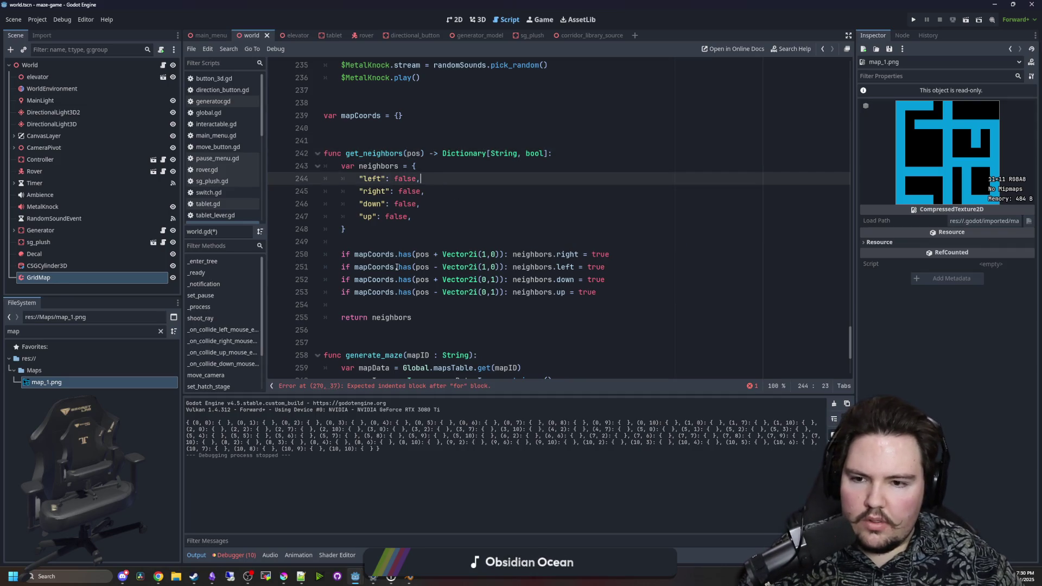
{"action": "scroll", "coordinate": [417, 290], "scroll_direction": "down", "scroll_amount": 4}
{"action": "scroll", "coordinate": [421, 342], "scroll_direction": "up", "scroll_amount": 5}
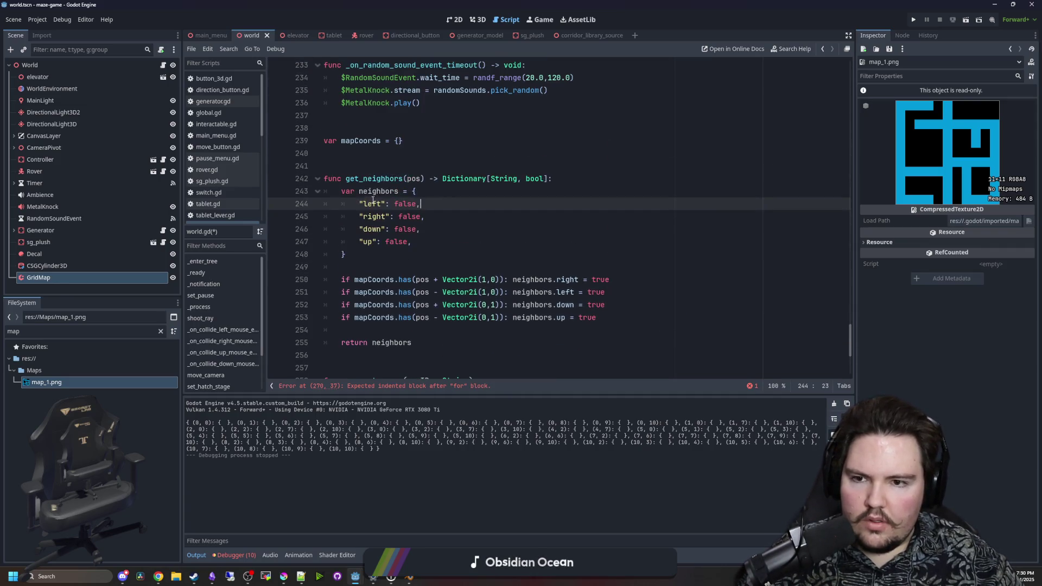
{"action": "left_click", "coordinate": [404, 191]}
{"action": "type", "text": "Dictionary["}
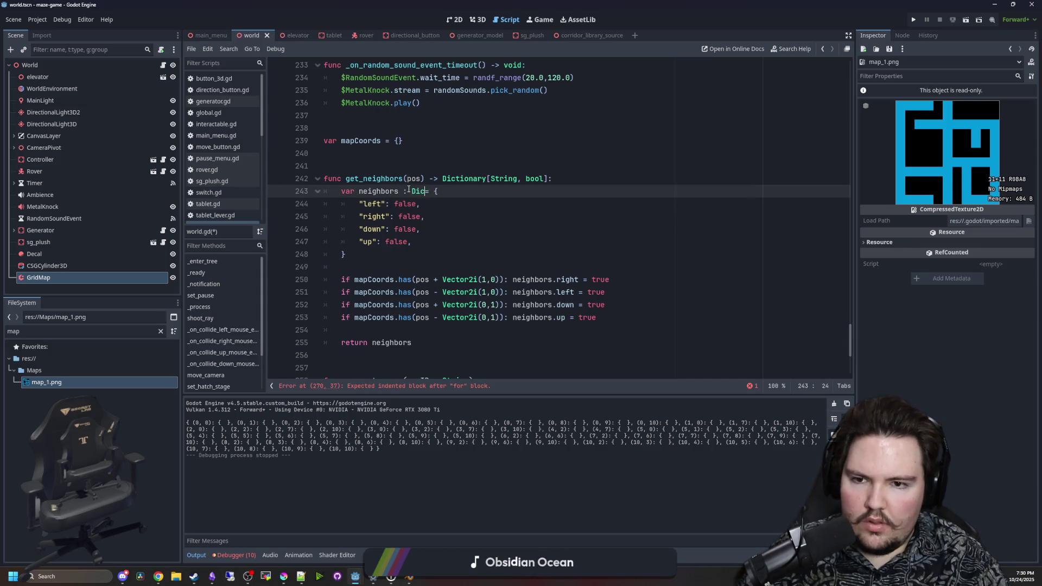
{"action": "type", "text": "String, bool"}
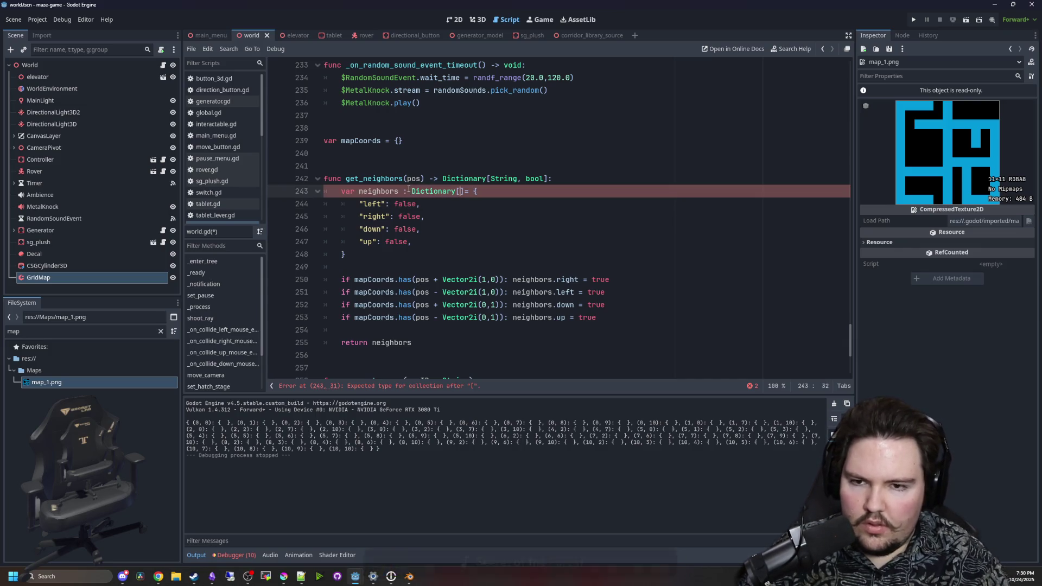
{"action": "key", "text": "Escape"}
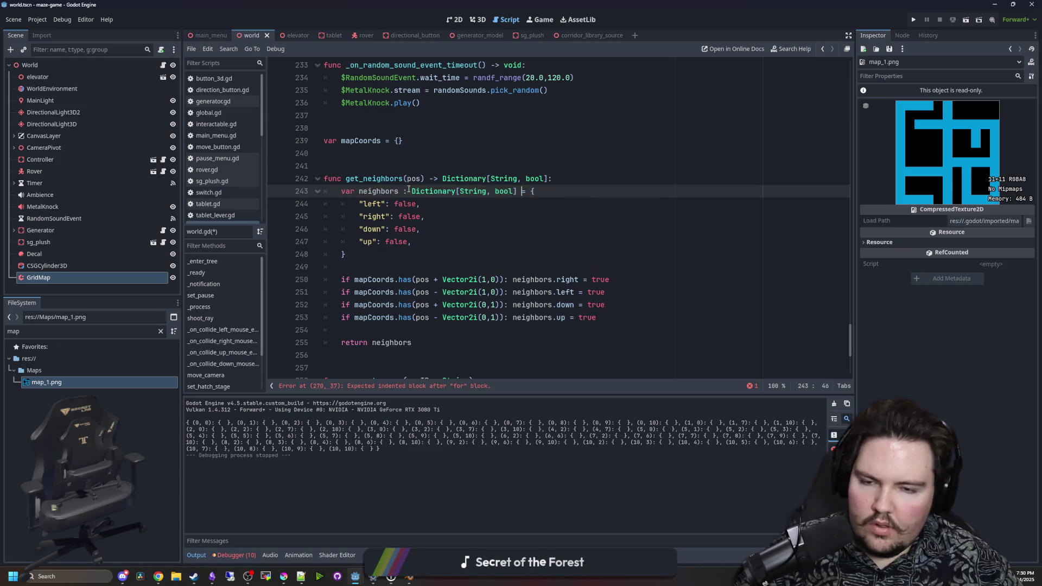
{"action": "scroll", "coordinate": [409, 217], "scroll_direction": "down", "scroll_amount": 5}
{"action": "left_click", "coordinate": [409, 330]}
{"action": "left_click", "coordinate": [402, 355]}
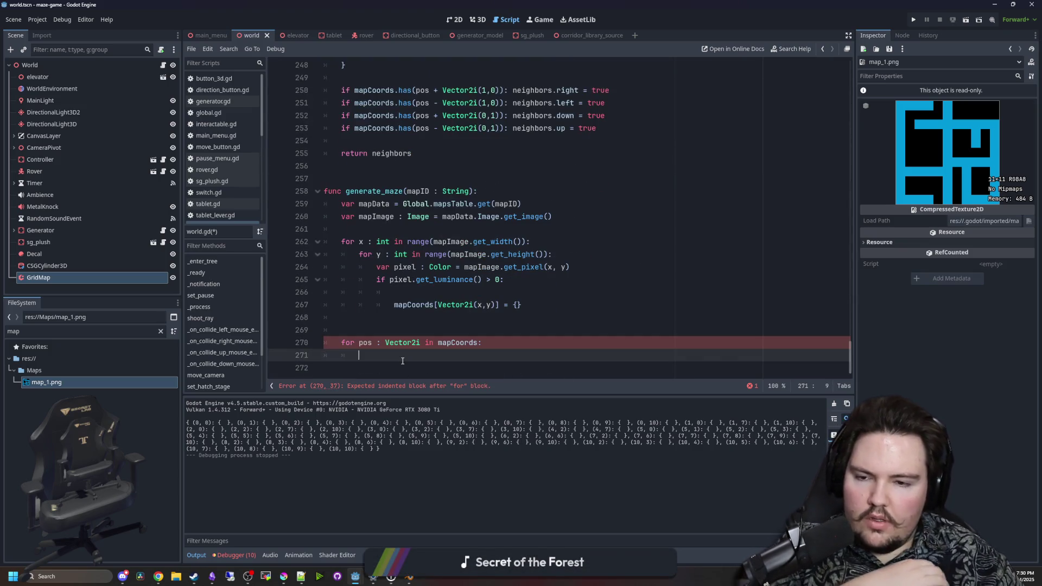
In the mapCoords loop, store get_neighbors(pos) in var neighbors
{"action": "scroll", "coordinate": [402, 361], "scroll_direction": "up", "scroll_amount": 2}
{"action": "scroll", "coordinate": [402, 361], "scroll_direction": "down", "scroll_amount": 2}
{"action": "type", "text": "get_"}
{"action": "key", "text": "Return"}
{"action": "type", "text": "pos"}
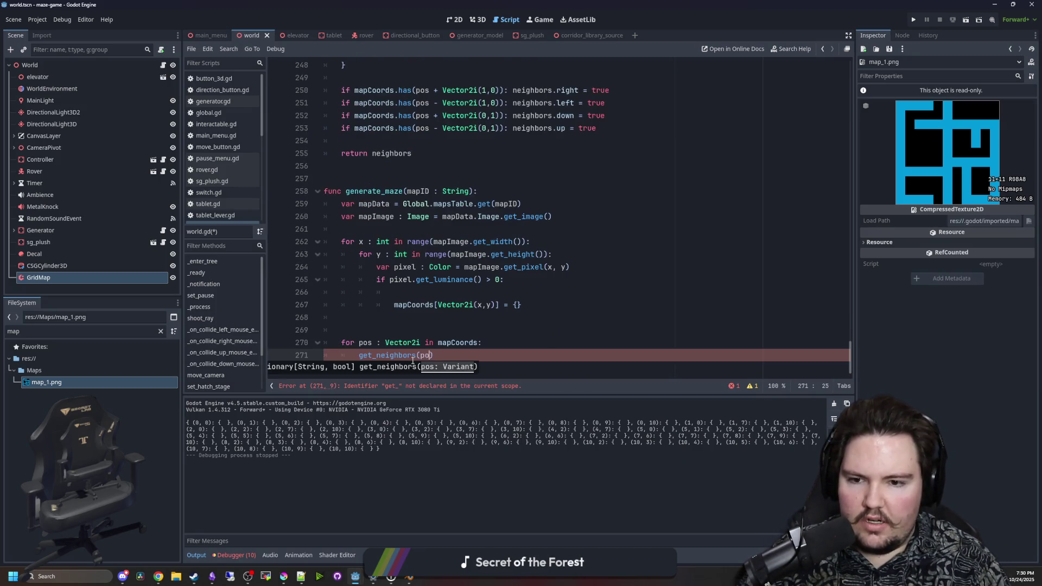
{"action": "key", "text": "Return"}
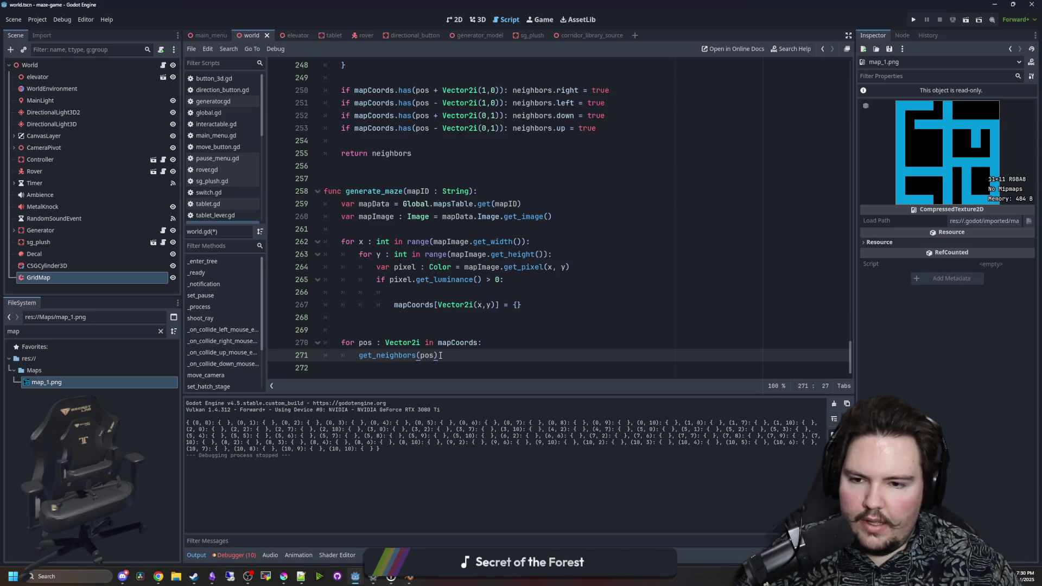
{"action": "key", "text": "Return"}
{"action": "key", "text": "Return"}
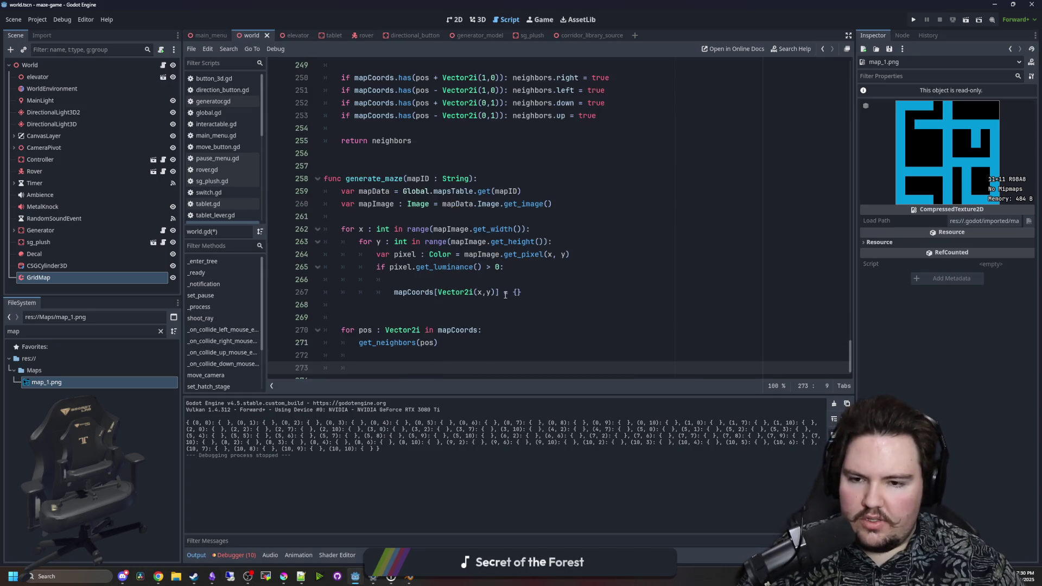
{"action": "left_click", "coordinate": [359, 330]}
{"action": "type", "text": "var neighbors ="}
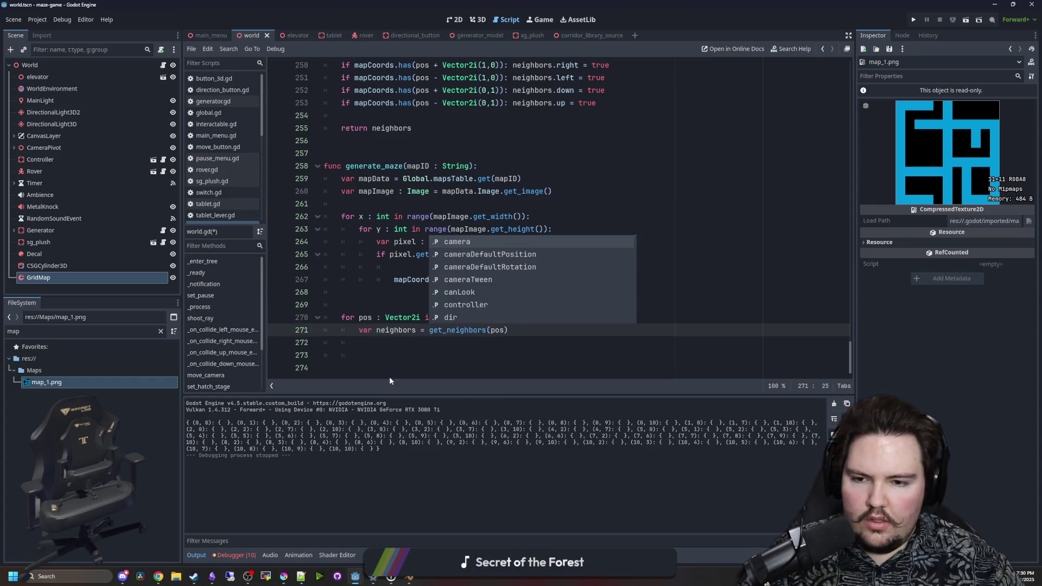
{"action": "left_click", "coordinate": [382, 358]}
{"action": "type", "text": "match(neigh"}
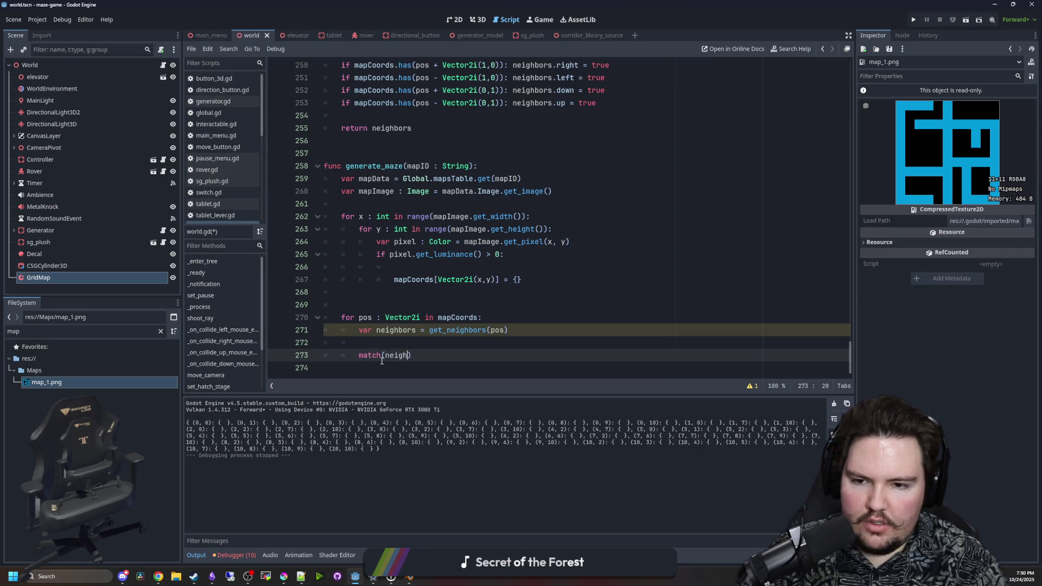
{"action": "key", "text": "BackSpace"}
{"action": "key", "text": "BackSpace"}
{"action": "key", "text": "BackSpace"}
{"action": "key", "text": "BackSpace"}
{"action": "key", "text": "BackSpace"}
{"action": "key", "text": "BackSpace"}
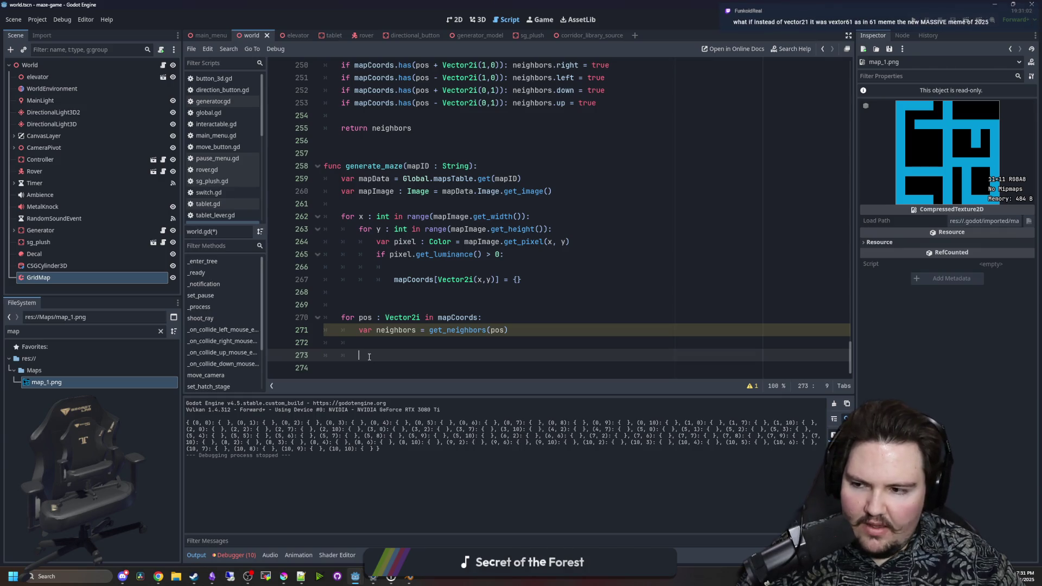
Add 'if neighbors.right && neighbors.left && neighbors.down && neighbors.up:' with an empty body
{"action": "left_click", "coordinate": [247, 576]}
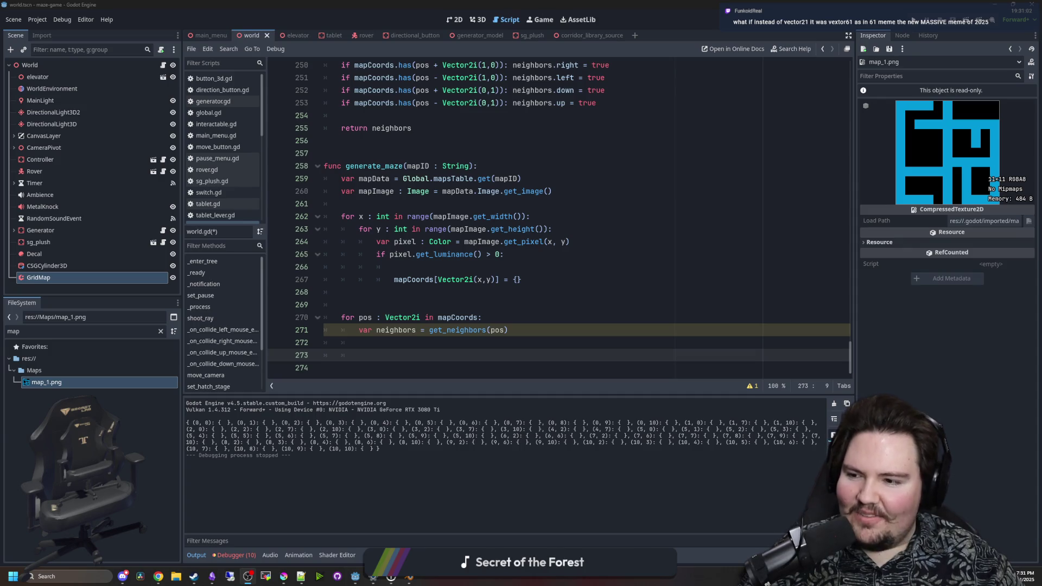
{"action": "left_click", "coordinate": [371, 354]}
{"action": "type", "text": "if neighbors."}
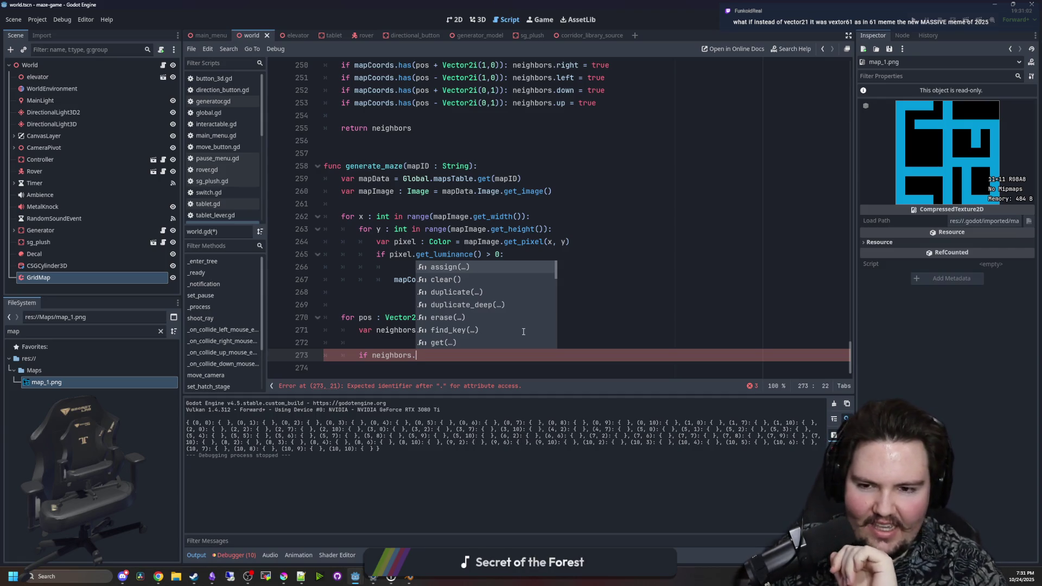
{"action": "type", "text": "right"}
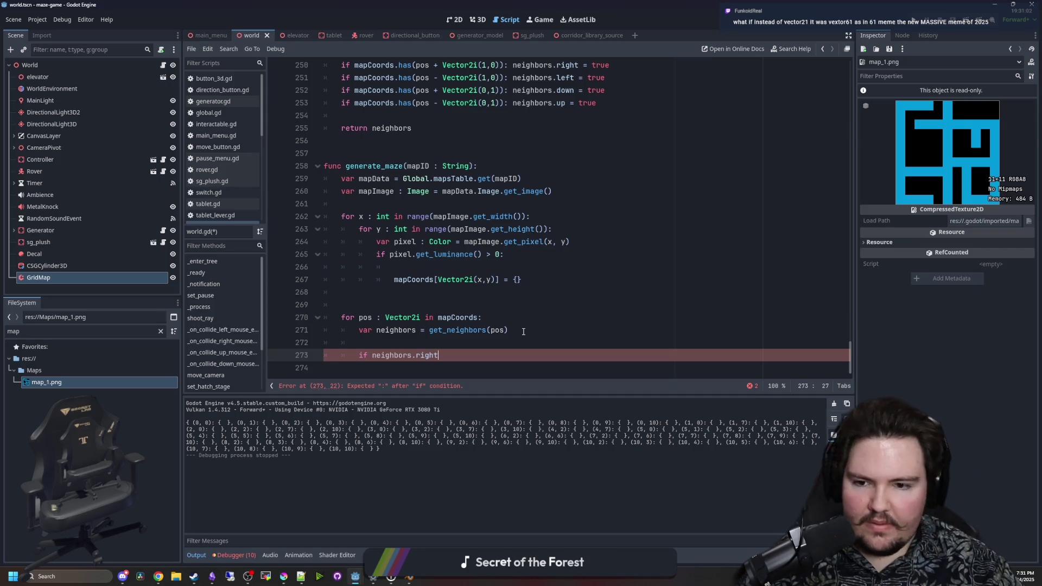
{"action": "type", "text": " && neighb"}
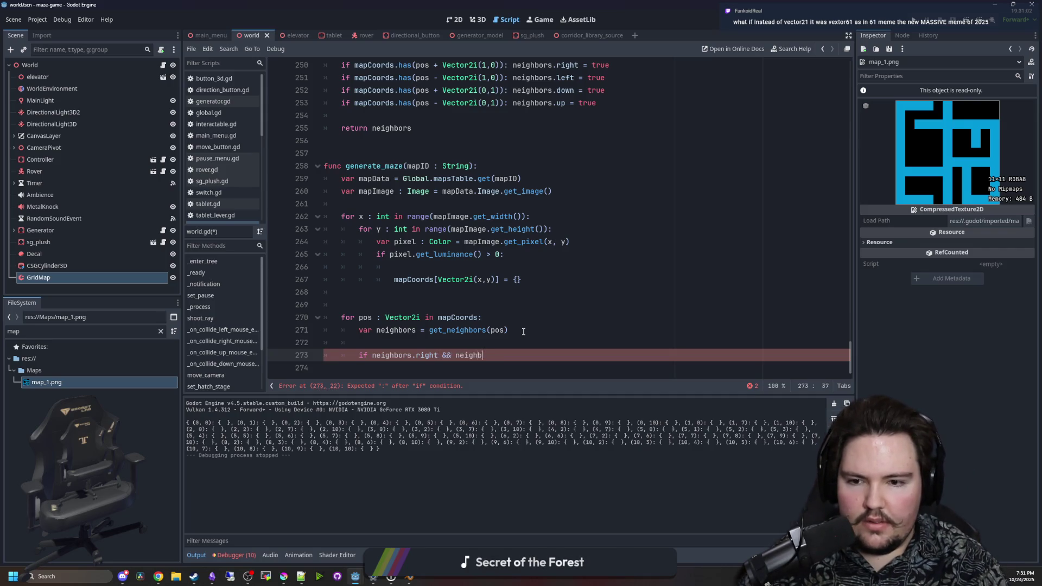
{"action": "type", "text": "ors.left && neighbors.left && nei"}
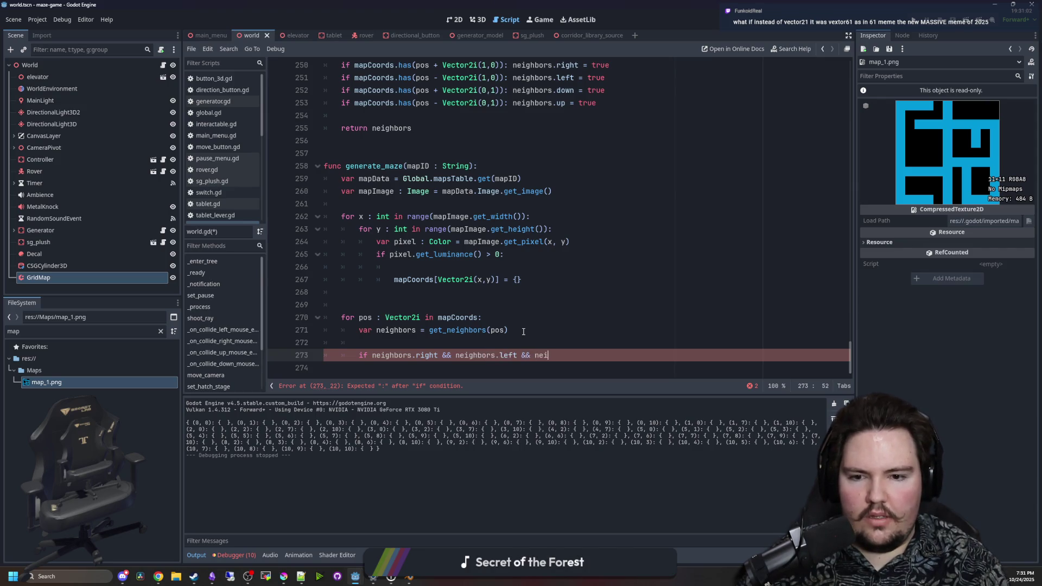
{"action": "type", "text": "down && neighbors.up"}
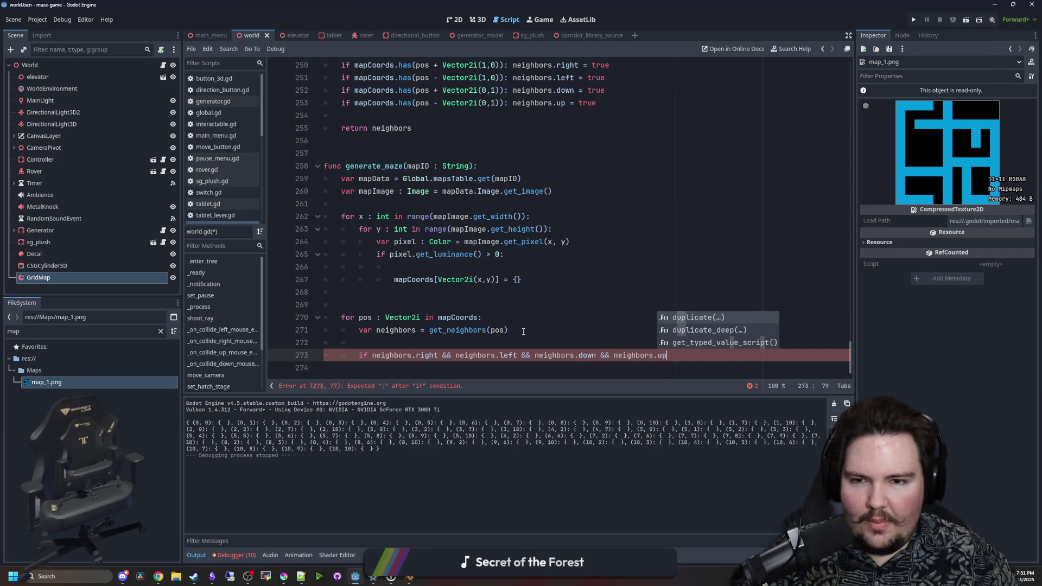
{"action": "scroll", "coordinate": [524, 331], "scroll_direction": "up", "scroll_amount": 6}
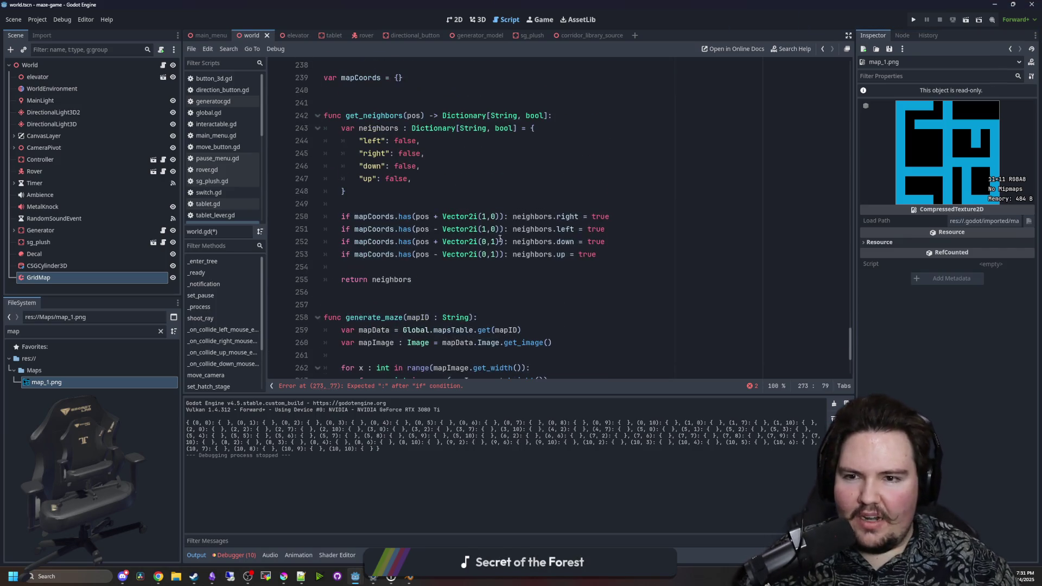
{"action": "scroll", "coordinate": [424, 239], "scroll_direction": "down", "scroll_amount": 6}
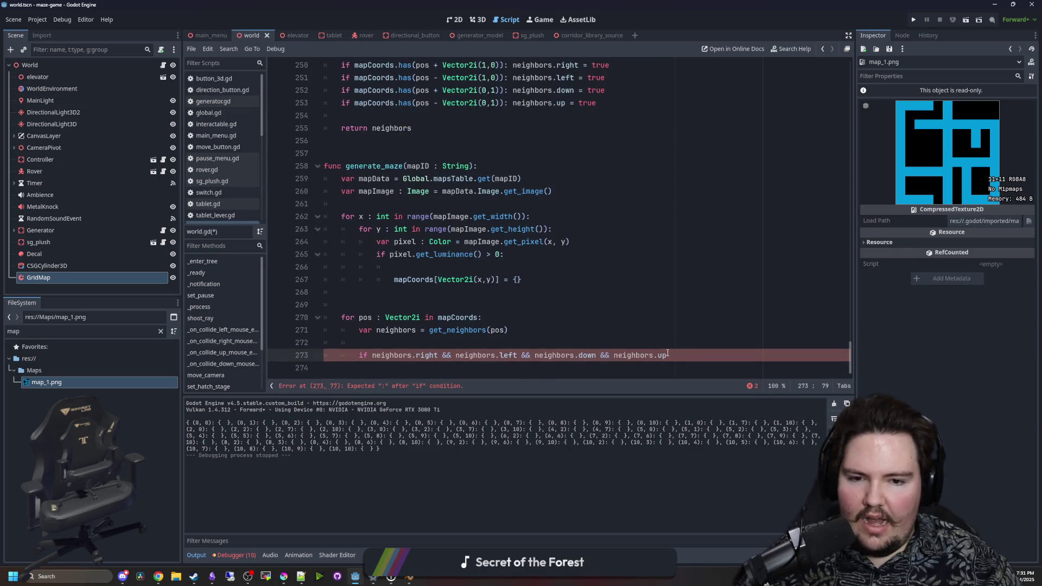
{"action": "type", "text": ":"}
{"action": "key", "text": "Return"}
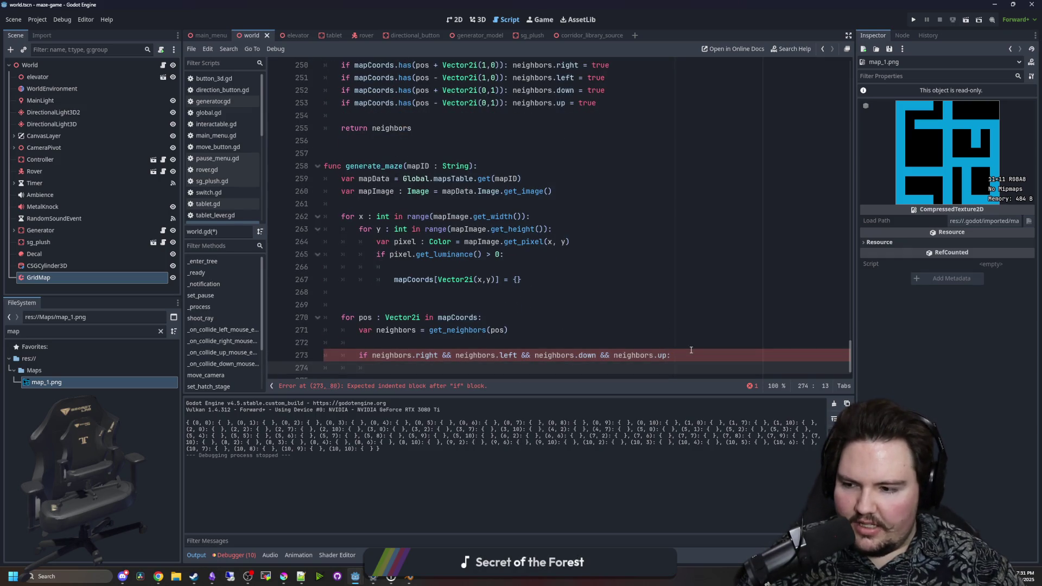
{"action": "scroll", "coordinate": [403, 364], "scroll_direction": "down", "scroll_amount": 1}
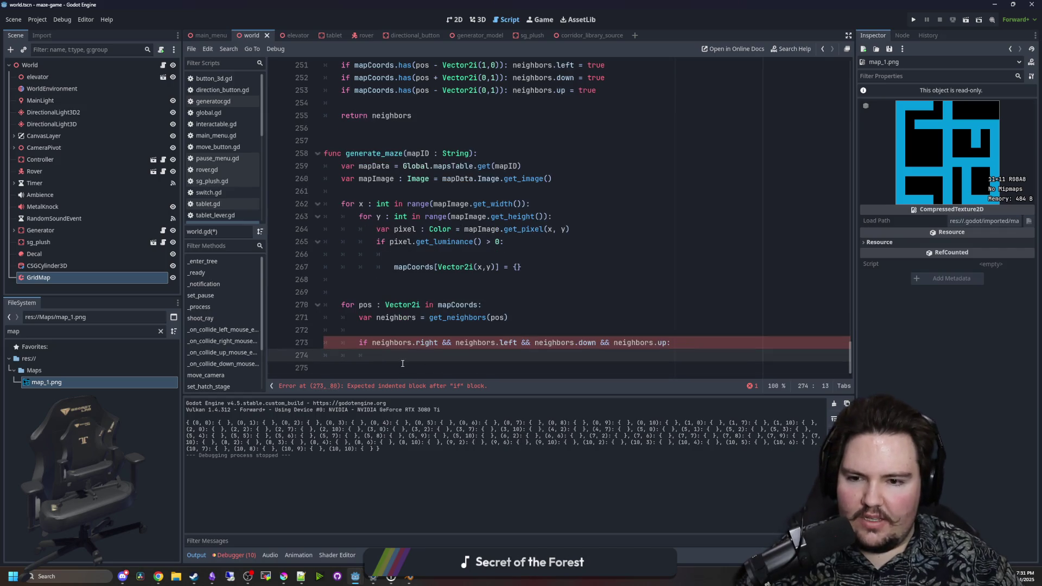
{"action": "left_click", "coordinate": [401, 332]}
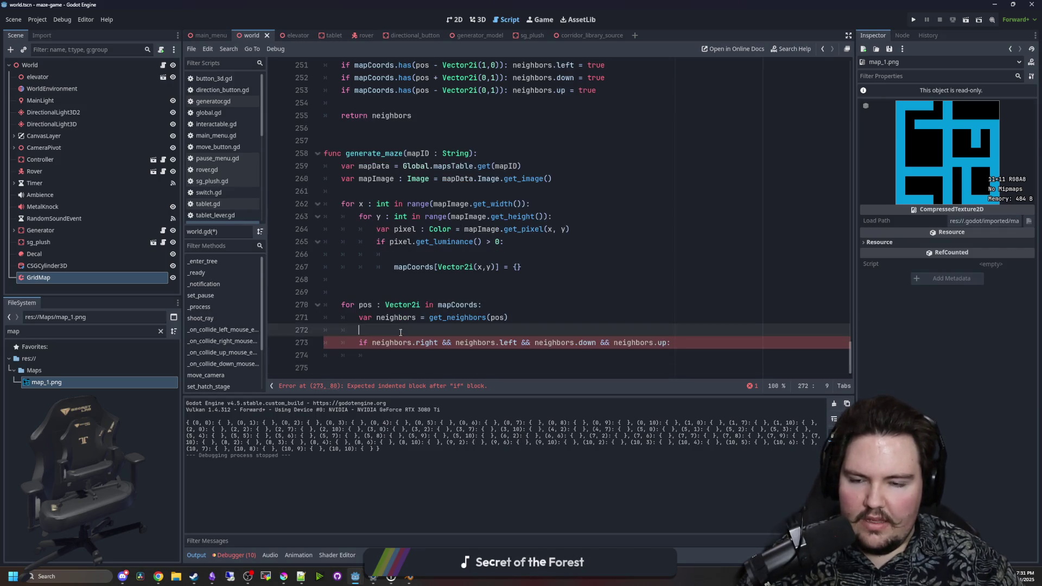
Select the GridMap node and open its class reference at the set_cell_item method
{"action": "left_click", "coordinate": [52, 276]}
{"action": "left_click", "coordinate": [209, 437]}
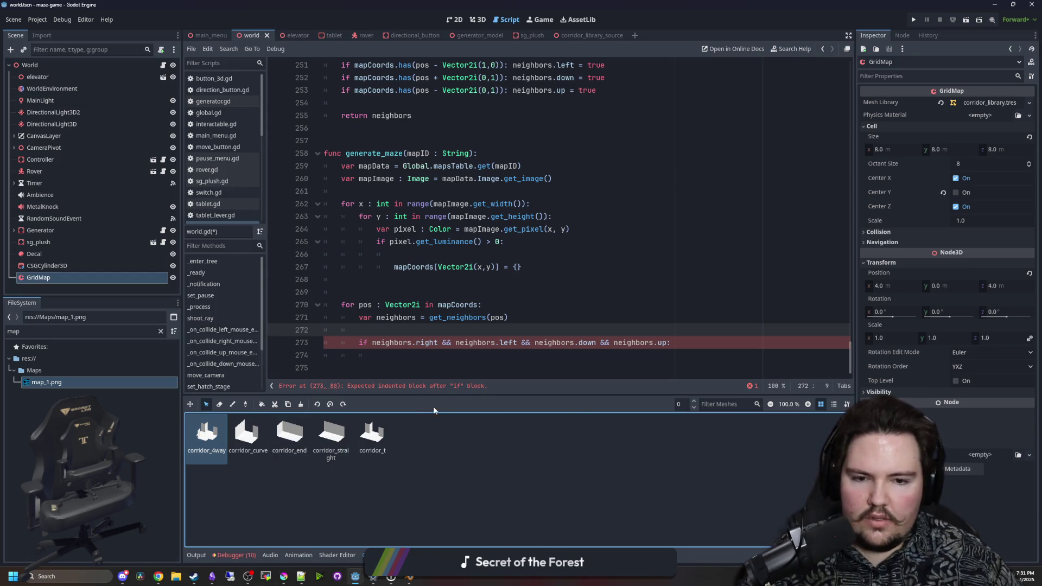
{"action": "left_click", "coordinate": [581, 294]}
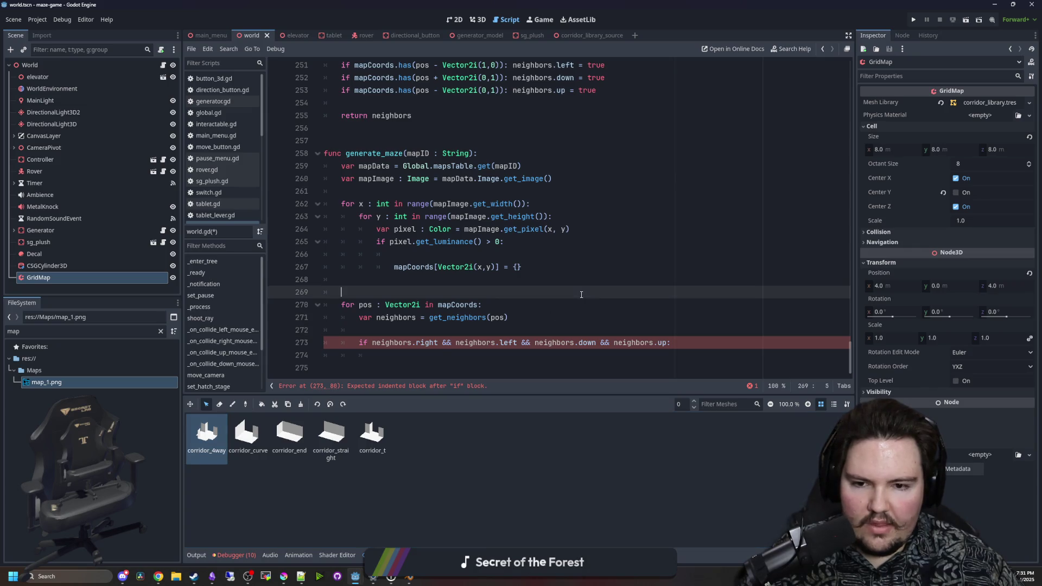
{"action": "left_click", "coordinate": [1031, 62]}
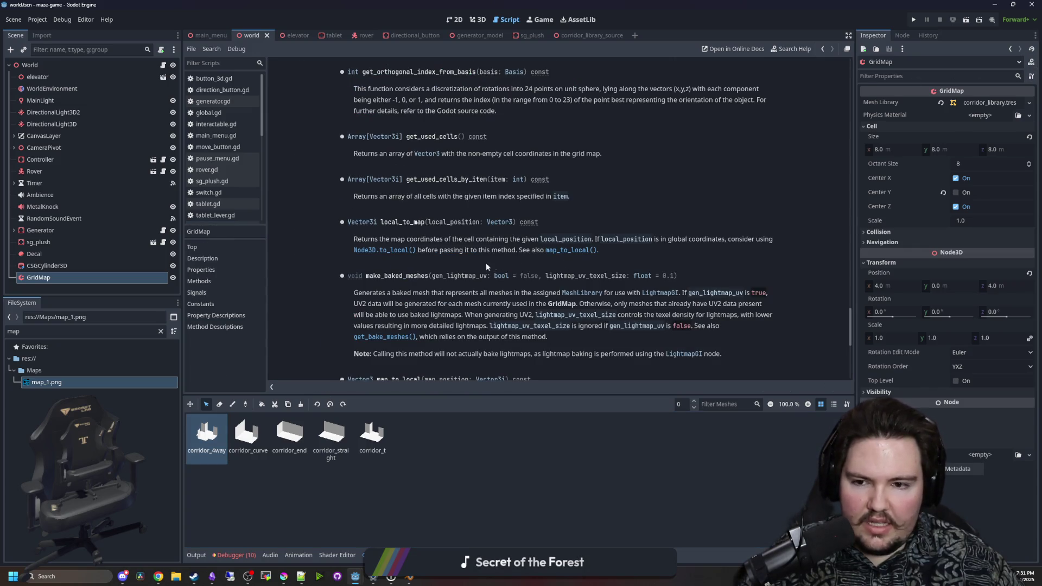
{"action": "left_click", "coordinate": [77, 185]}
{"action": "left_click", "coordinate": [38, 277]}
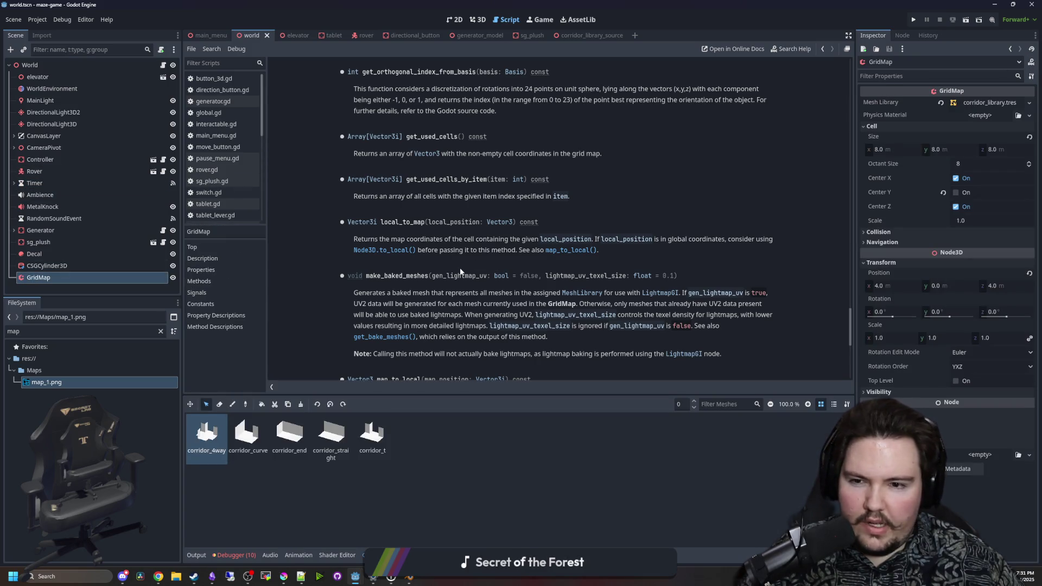
{"action": "scroll", "coordinate": [473, 253], "scroll_direction": "up", "scroll_amount": 10}
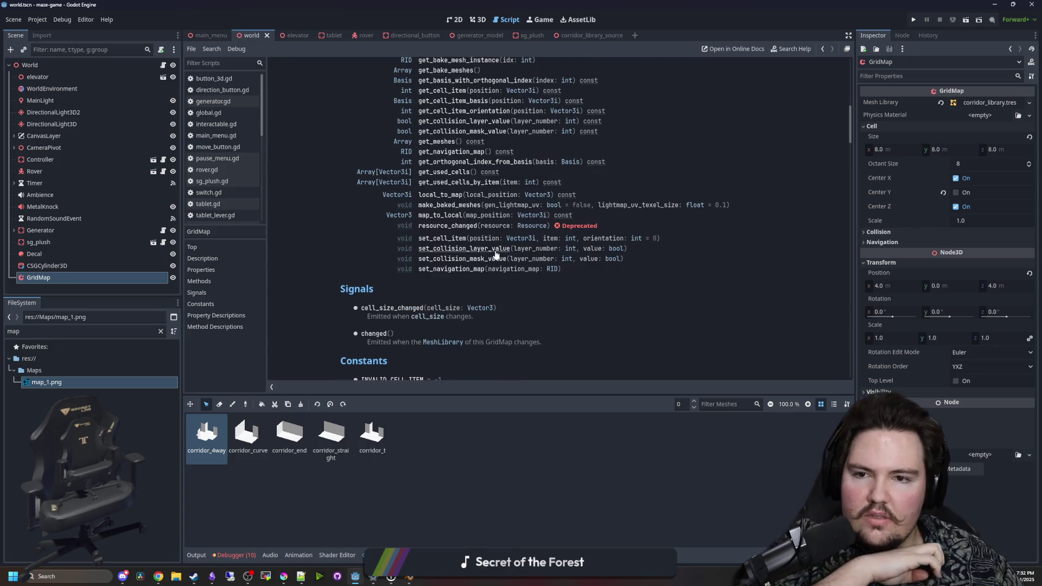
{"action": "scroll", "coordinate": [495, 255], "scroll_direction": "up", "scroll_amount": 3}
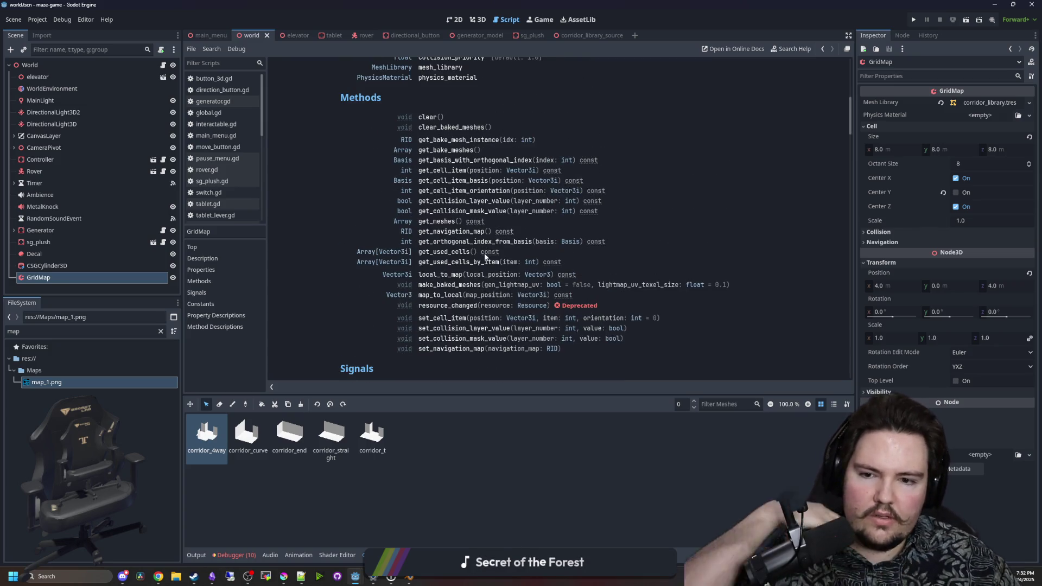
{"action": "left_click", "coordinate": [457, 319]}
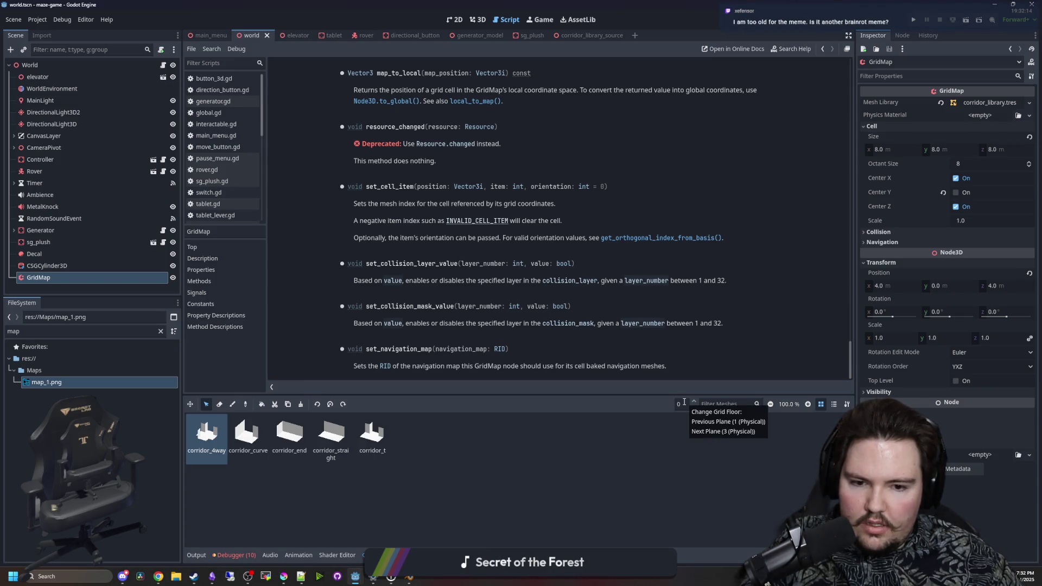
Cycle through the corridor meshes in the palette and filter the FileSystem by 'blend'
{"action": "left_click", "coordinate": [201, 445]}
{"action": "key", "text": "Right"}
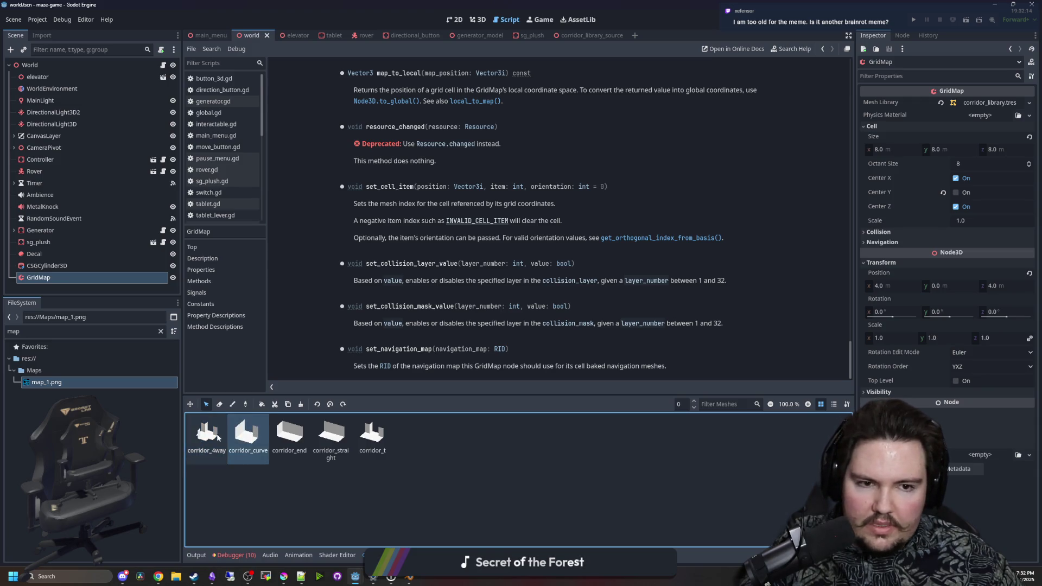
{"action": "key", "text": "Right"}
{"action": "key", "text": "Right"}
{"action": "key", "text": "Left"}
{"action": "key", "text": "Left"}
{"action": "key", "text": "Left"}
{"action": "key", "text": "Left"}
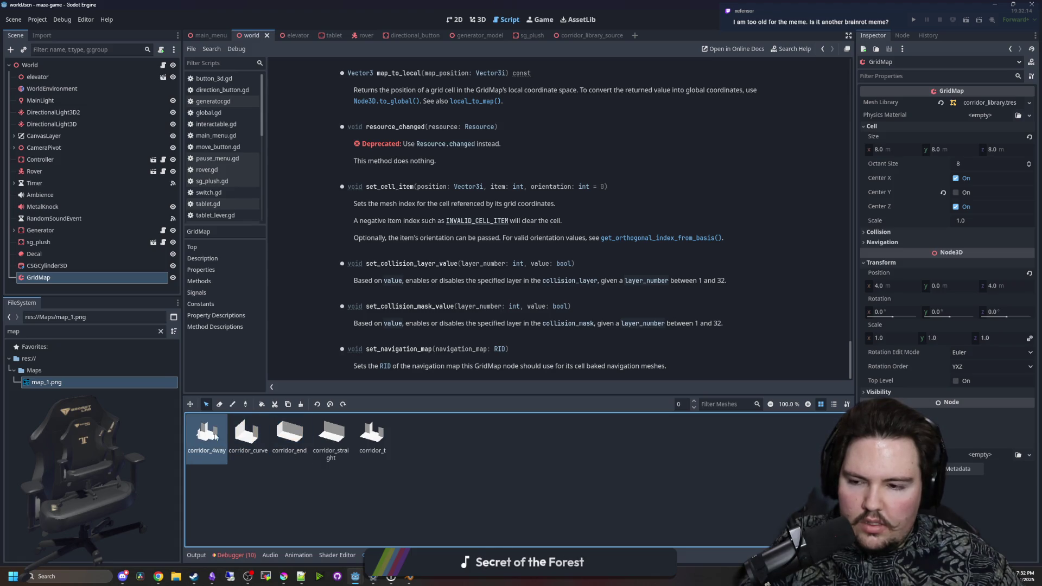
{"action": "left_click", "coordinate": [161, 331]}
{"action": "type", "text": "blend"}
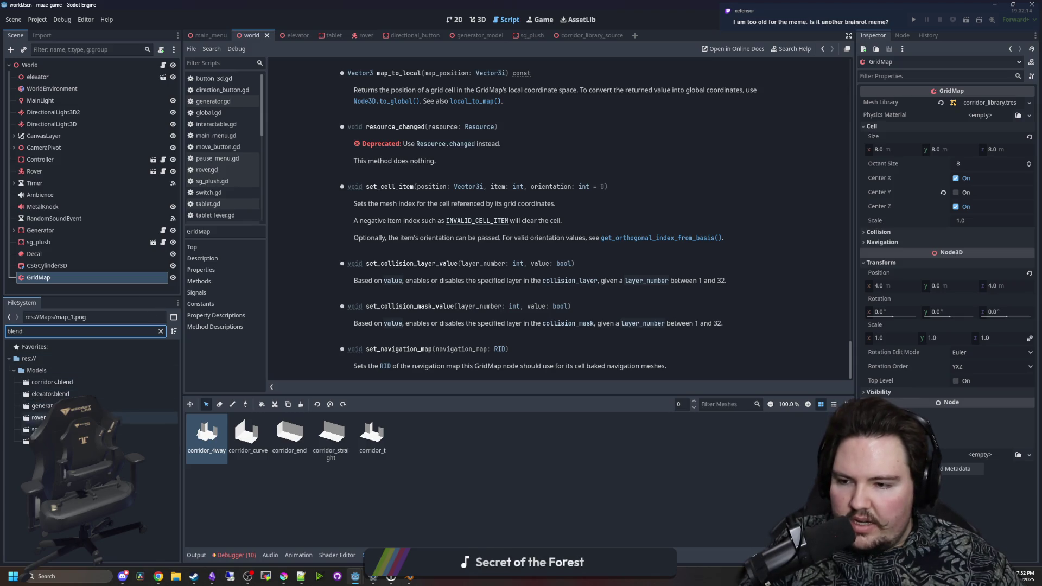
Open corridor_library_source.tscn in its own tab, then return to the world scene tab
{"action": "left_click", "coordinate": [161, 331]}
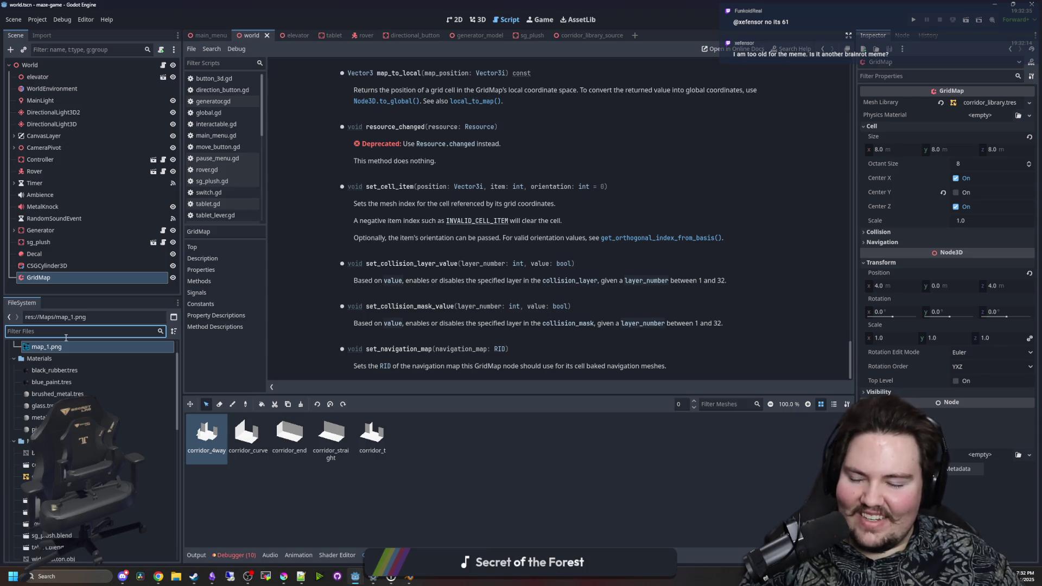
{"action": "double_click", "coordinate": [81, 489]}
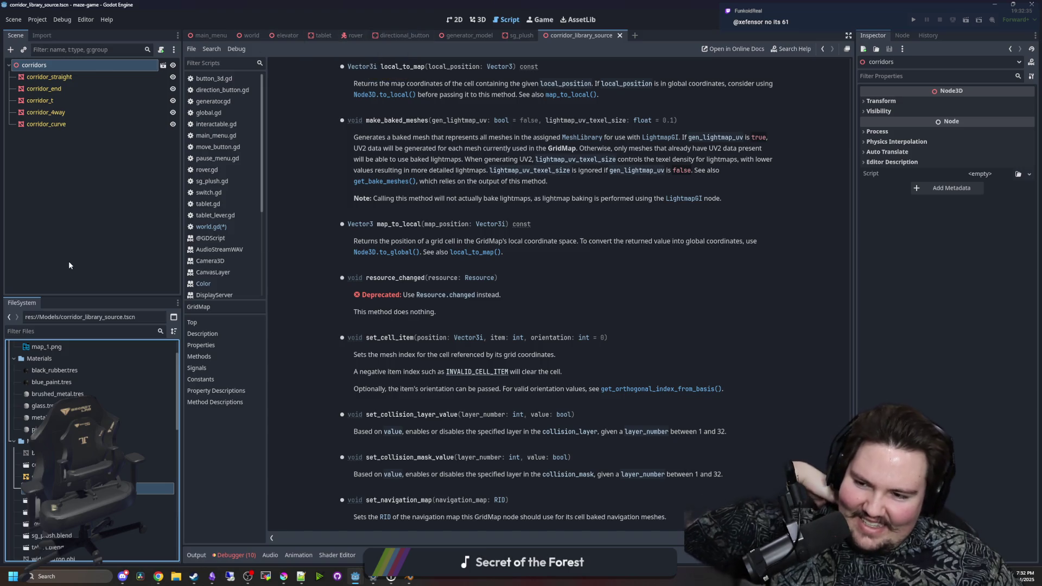
{"action": "left_click", "coordinate": [247, 36]}
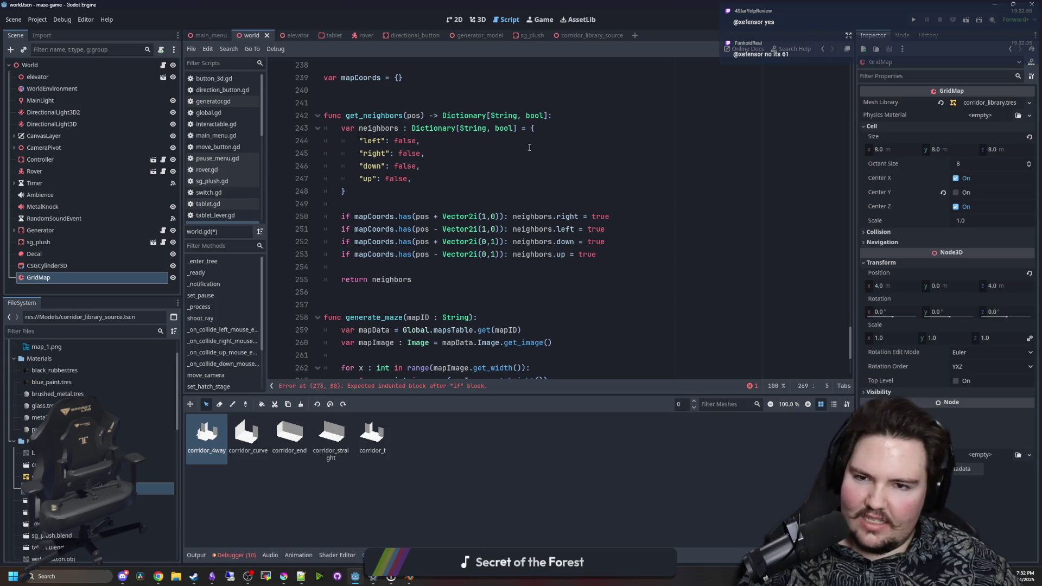
{"action": "left_click", "coordinate": [593, 35]}
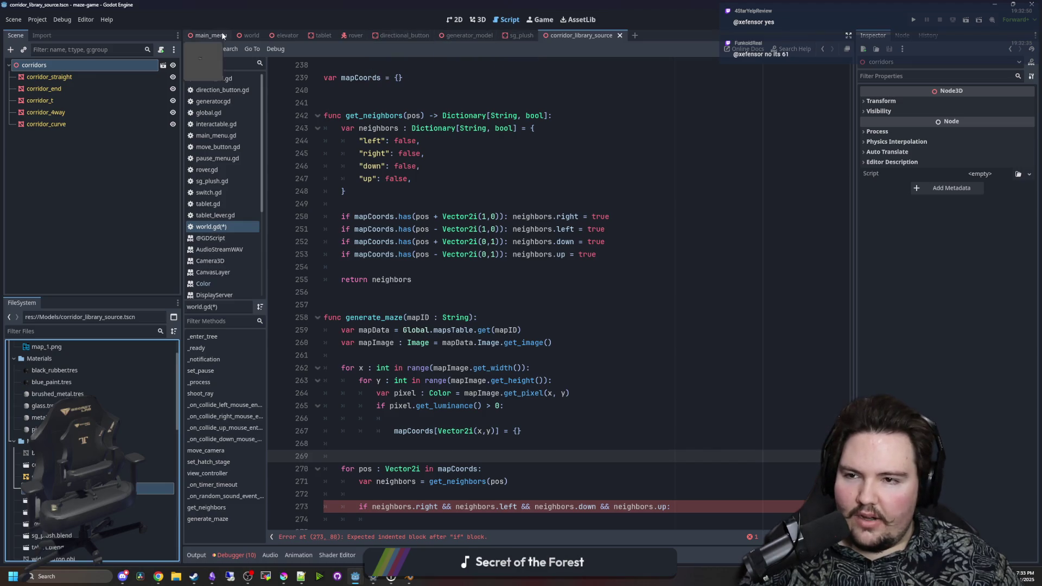
{"action": "left_click", "coordinate": [251, 35]}
Step through the corridor meshes back to corridor_4way and switch to the 2D workspace
{"action": "left_click", "coordinate": [255, 444]}
{"action": "left_click", "coordinate": [289, 437]}
{"action": "left_click", "coordinate": [373, 437]}
{"action": "left_click", "coordinate": [207, 437]}
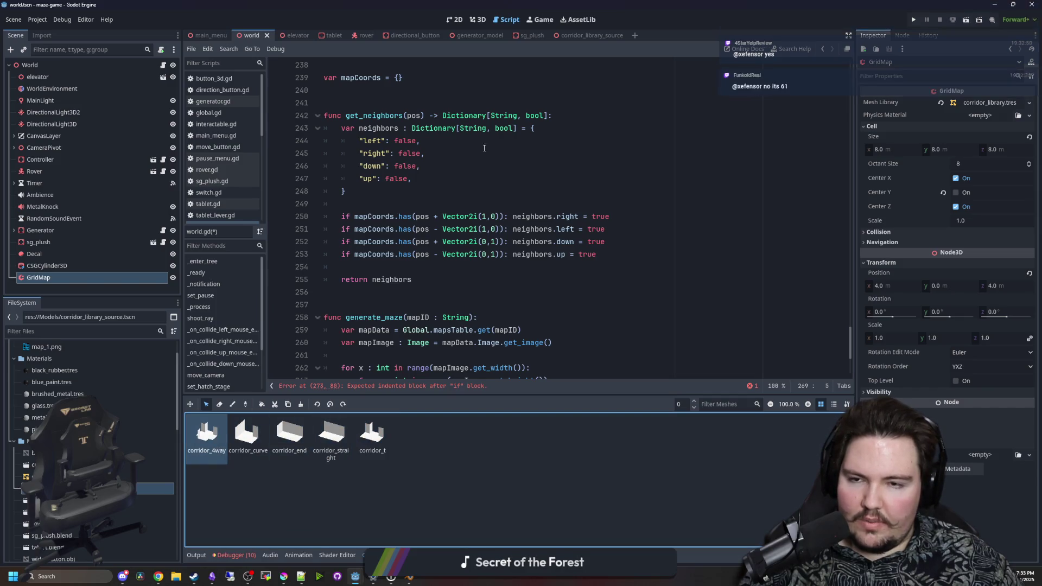
{"action": "key", "text": "ctrl+F1"}
{"action": "scroll", "coordinate": [516, 292], "scroll_direction": "up", "scroll_amount": 6}
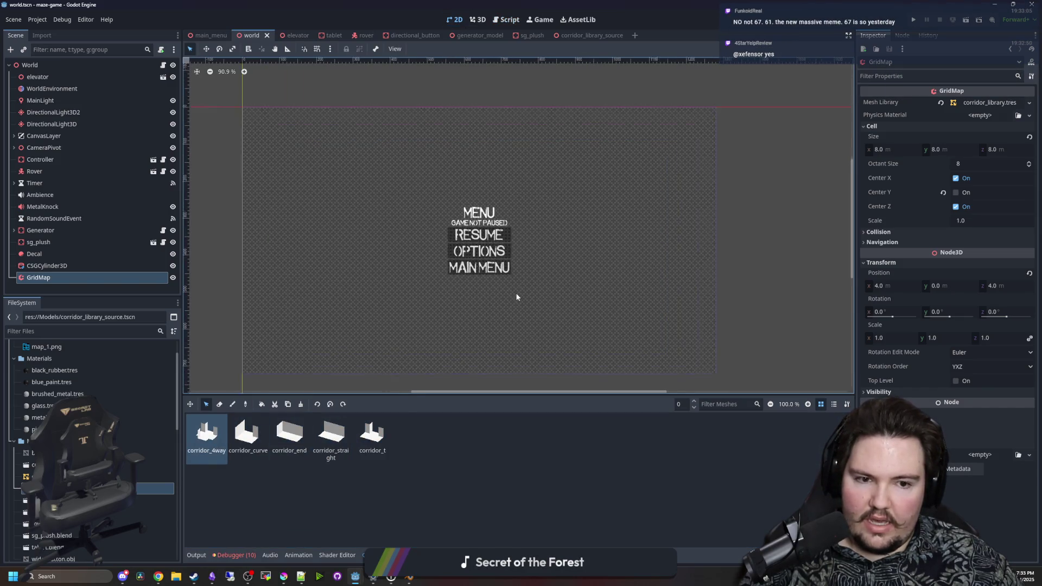
Return to the 3D view, choose the GridMap Paint tool and orbit the scene
{"action": "left_click", "coordinate": [486, 22]}
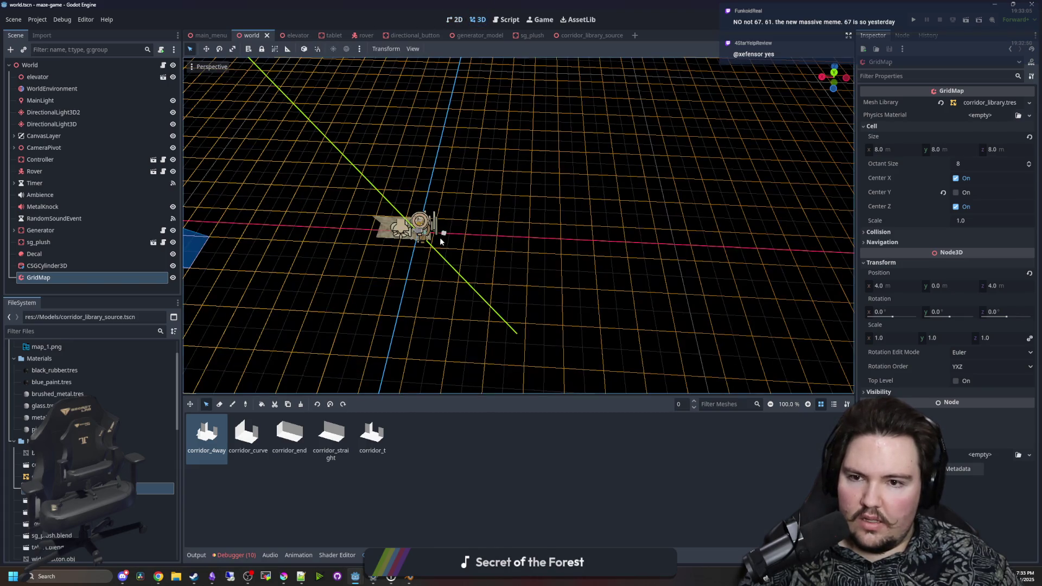
{"action": "scroll", "coordinate": [323, 364], "scroll_direction": "up", "scroll_amount": 3}
{"action": "left_click", "coordinate": [233, 405]}
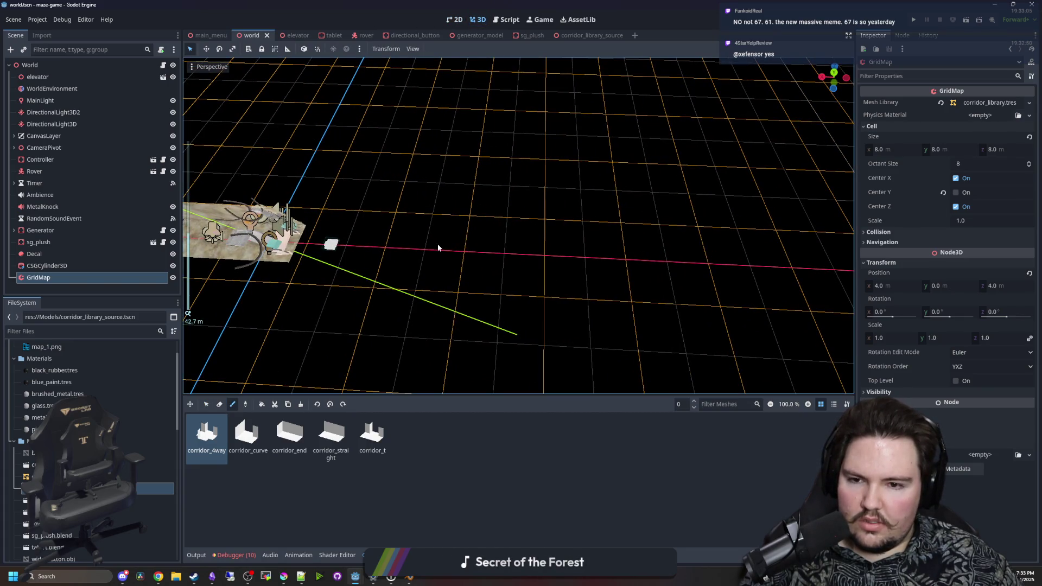
{"action": "mouse_move", "coordinate": [603, 273]}
{"action": "left_mouse_down"}
{"action": "mouse_move", "coordinate": [530, 269]}
{"action": "mouse_move", "coordinate": [367, 226]}
{"action": "mouse_move", "coordinate": [477, 254]}
{"action": "mouse_move", "coordinate": [414, 284]}
{"action": "mouse_move", "coordinate": [525, 254]}
{"action": "mouse_move", "coordinate": [374, 288]}
{"action": "mouse_move", "coordinate": [491, 305]}
{"action": "mouse_move", "coordinate": [393, 282]}
{"action": "mouse_move", "coordinate": [375, 266]}
{"action": "mouse_move", "coordinate": [439, 268]}
{"action": "mouse_move", "coordinate": [498, 302]}
{"action": "left_mouse_up"}
{"action": "scroll", "coordinate": [393, 281], "scroll_direction": "up", "scroll_amount": 5}
{"action": "scroll", "coordinate": [443, 265], "scroll_direction": "down", "scroll_amount": 3}
Reselect GridMap and bring up its class reference in the Script workspace
{"action": "left_click", "coordinate": [552, 300]}
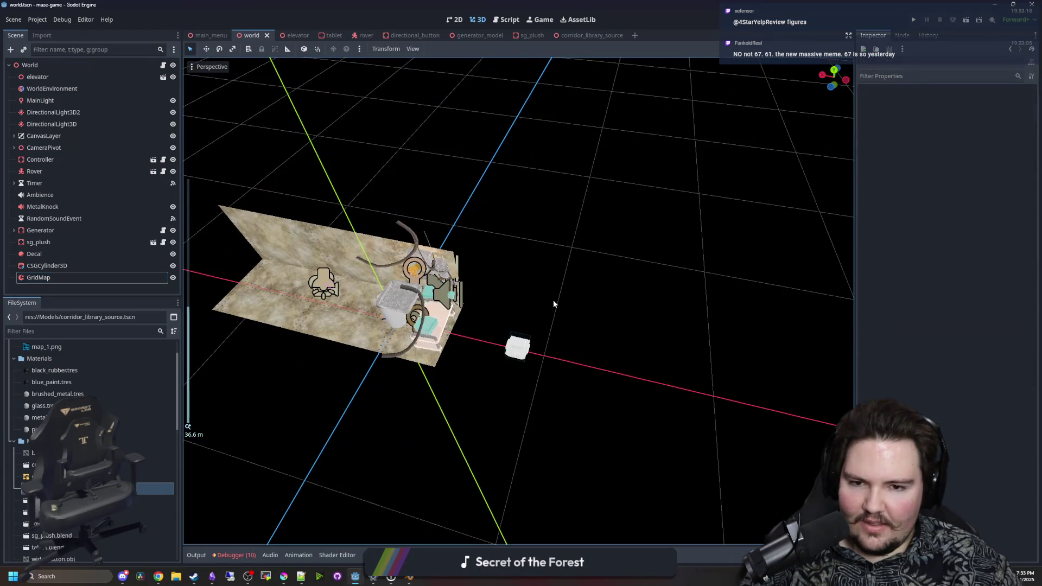
{"action": "left_click", "coordinate": [38, 278]}
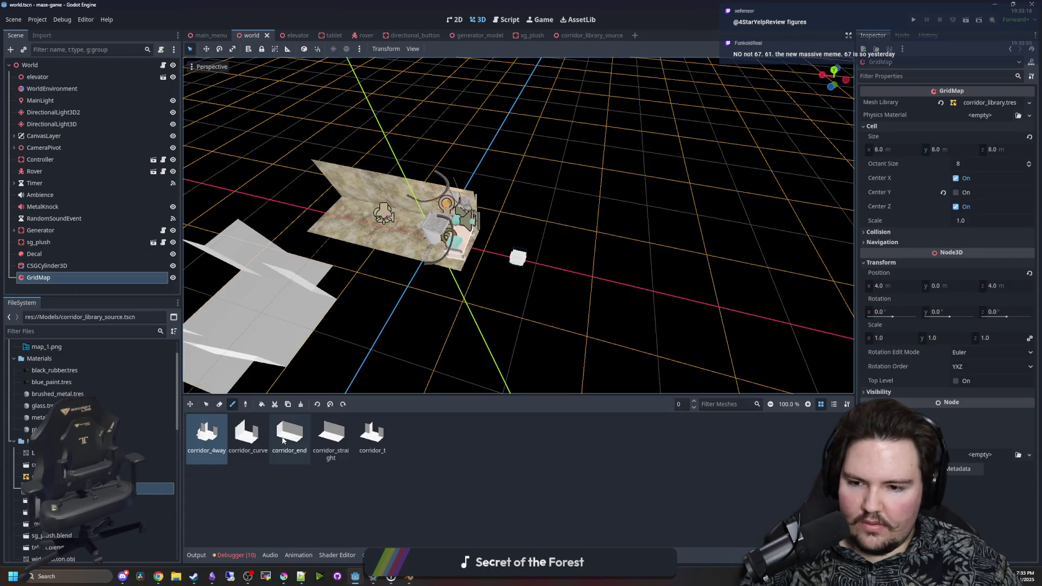
{"action": "left_click_drag", "start_coordinate": [559, 304], "coordinate": [505, 320]}
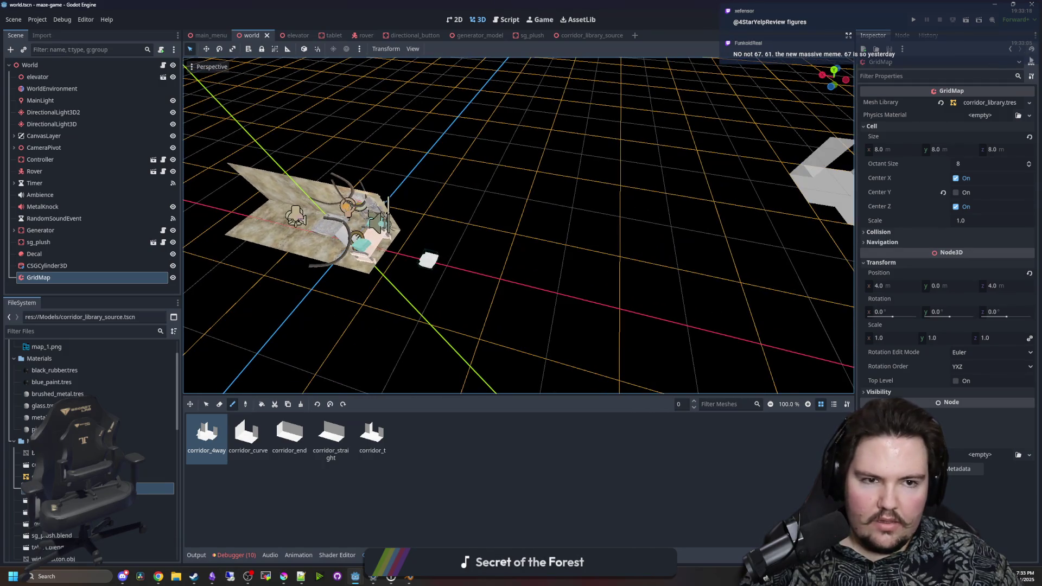
{"action": "key", "text": "ctrl+F3"}
{"action": "scroll", "coordinate": [551, 271], "scroll_direction": "up", "scroll_amount": 15}
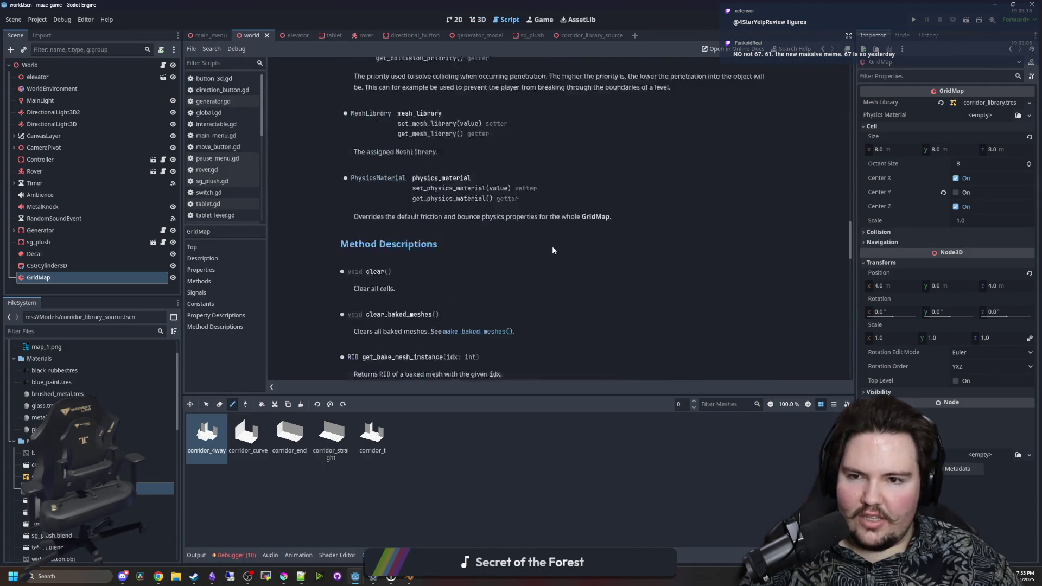
Read the get_bake_meshes and get_meshes method descriptions in the GridMap docs
{"action": "scroll", "coordinate": [531, 256], "scroll_direction": "down", "scroll_amount": 4}
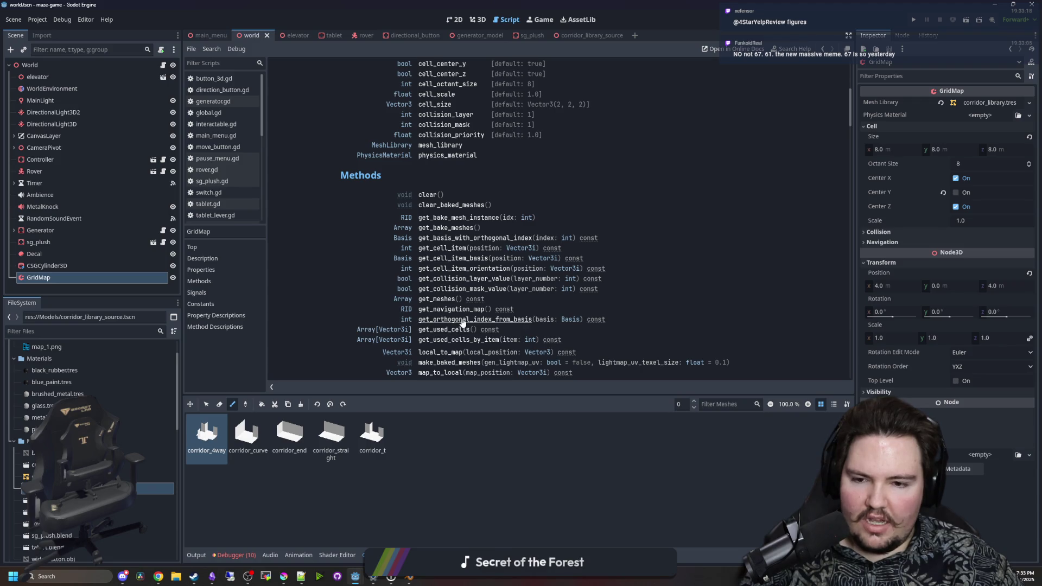
{"action": "scroll", "coordinate": [462, 323], "scroll_direction": "down", "scroll_amount": 1}
{"action": "scroll", "coordinate": [462, 322], "scroll_direction": "down", "scroll_amount": 1}
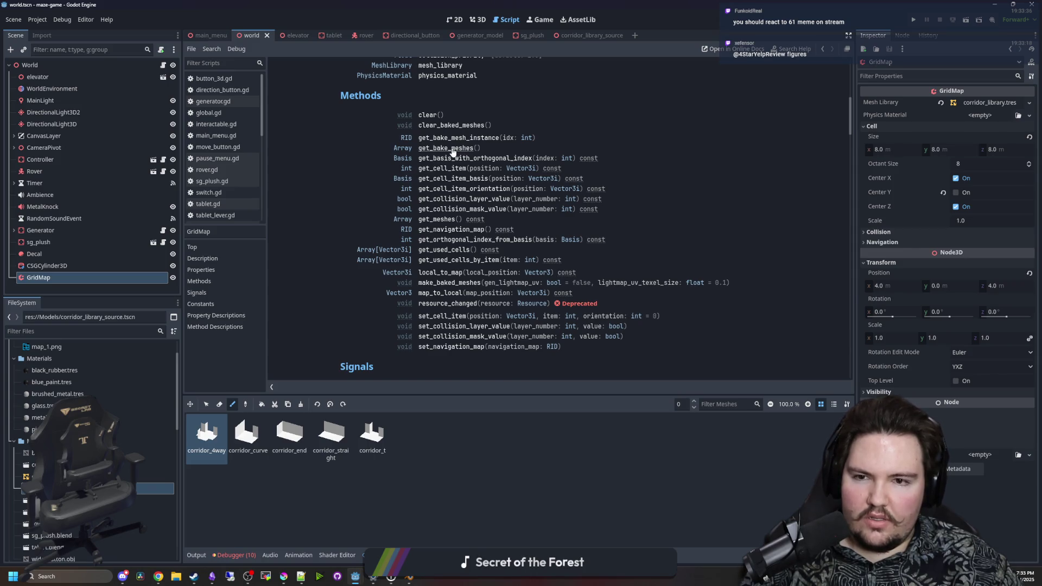
{"action": "left_click", "coordinate": [452, 149]}
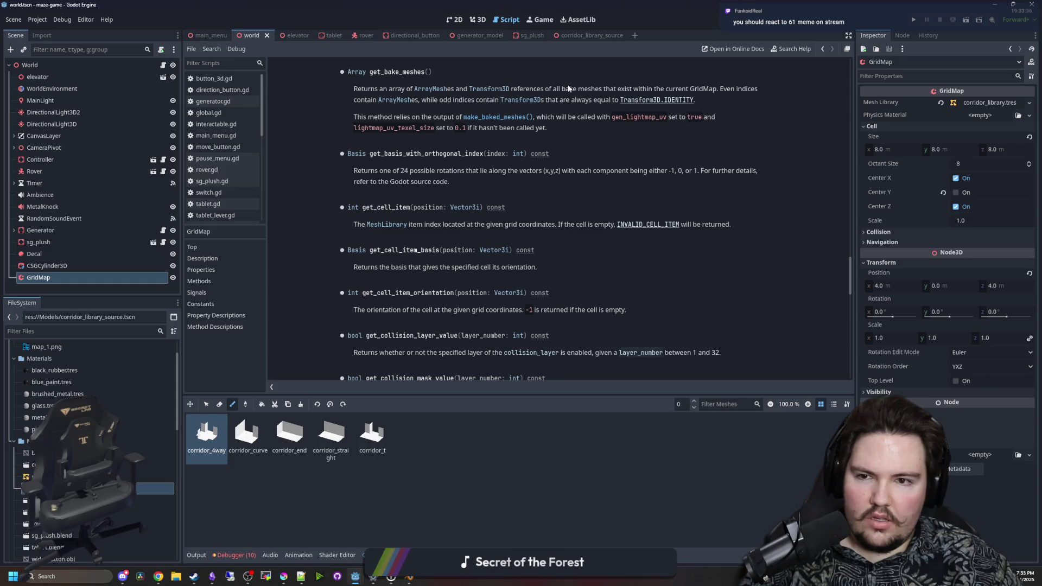
{"action": "key", "text": "alt+Left"}
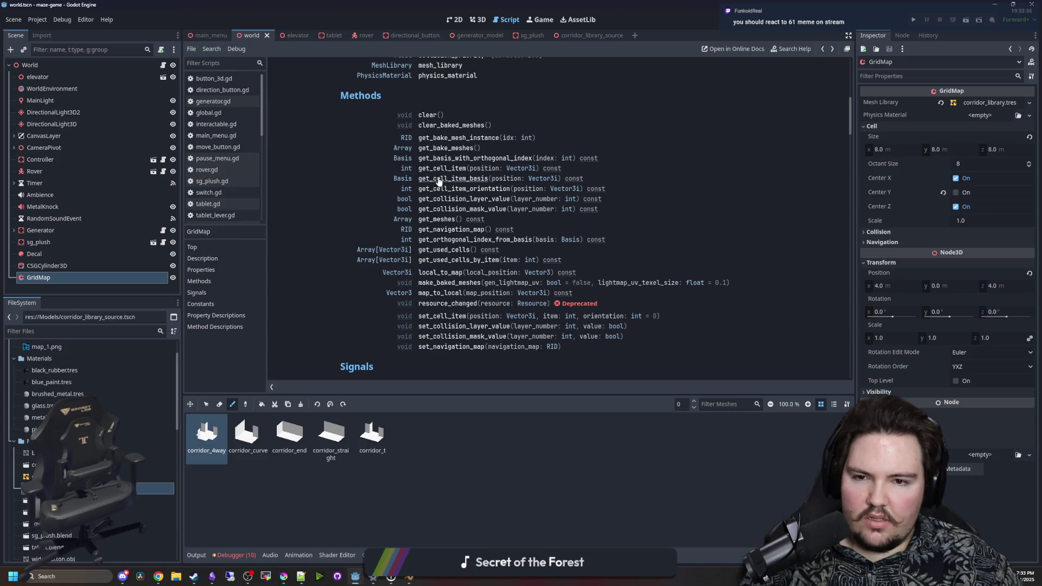
{"action": "left_click", "coordinate": [432, 219]}
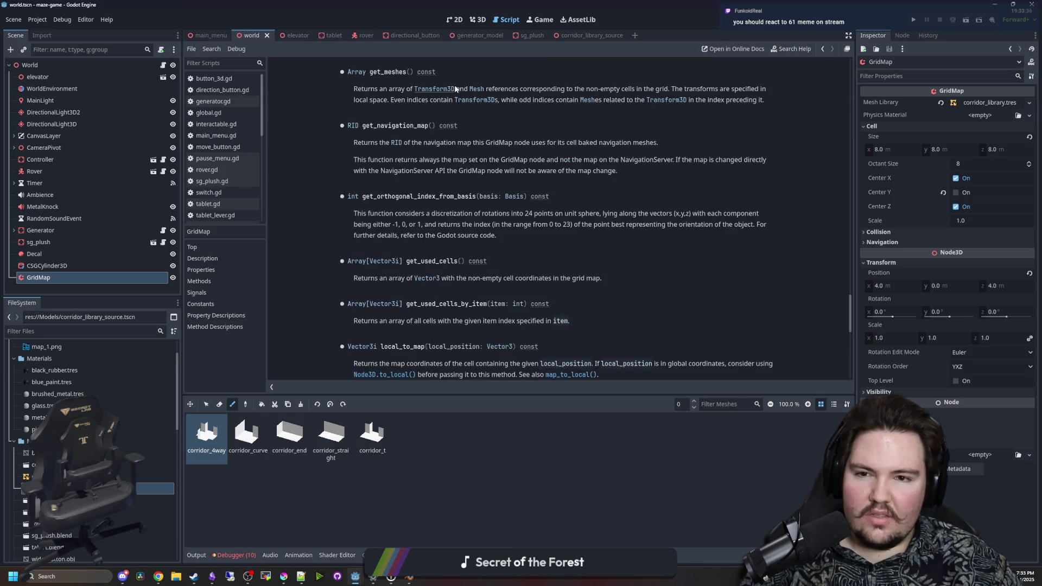
{"action": "mouse_move", "coordinate": [353, 89]}
{"action": "left_mouse_down"}
{"action": "mouse_move", "coordinate": [767, 90]}
{"action": "mouse_move", "coordinate": [419, 99]}
{"action": "mouse_move", "coordinate": [625, 100]}
{"action": "left_mouse_up"}
{"action": "left_click", "coordinate": [651, 100]}
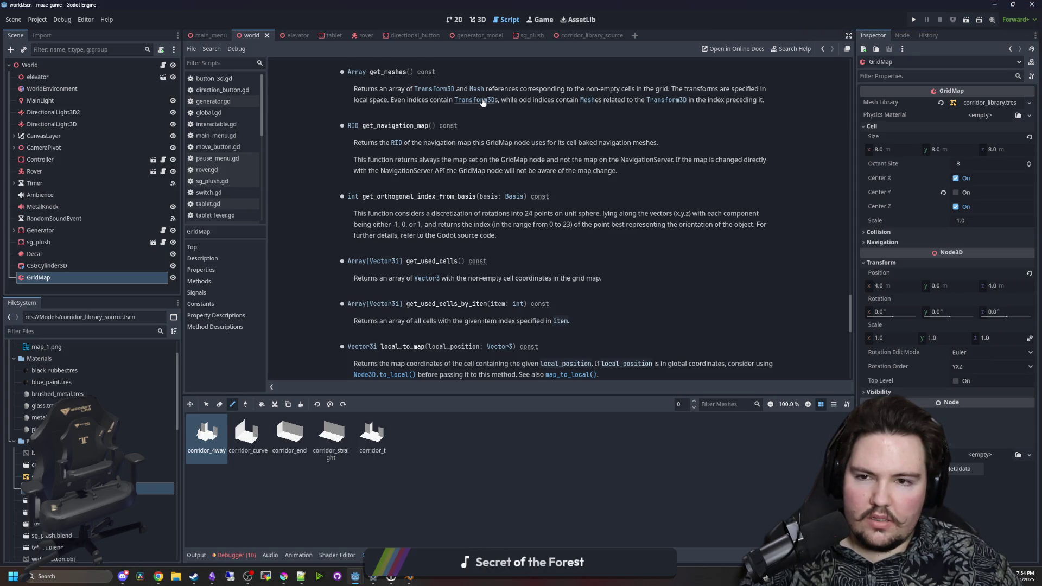
Jump to the set_cell_item description and choose corridor_end as the paint tile
{"action": "scroll", "coordinate": [482, 101], "scroll_direction": "up", "scroll_amount": 15}
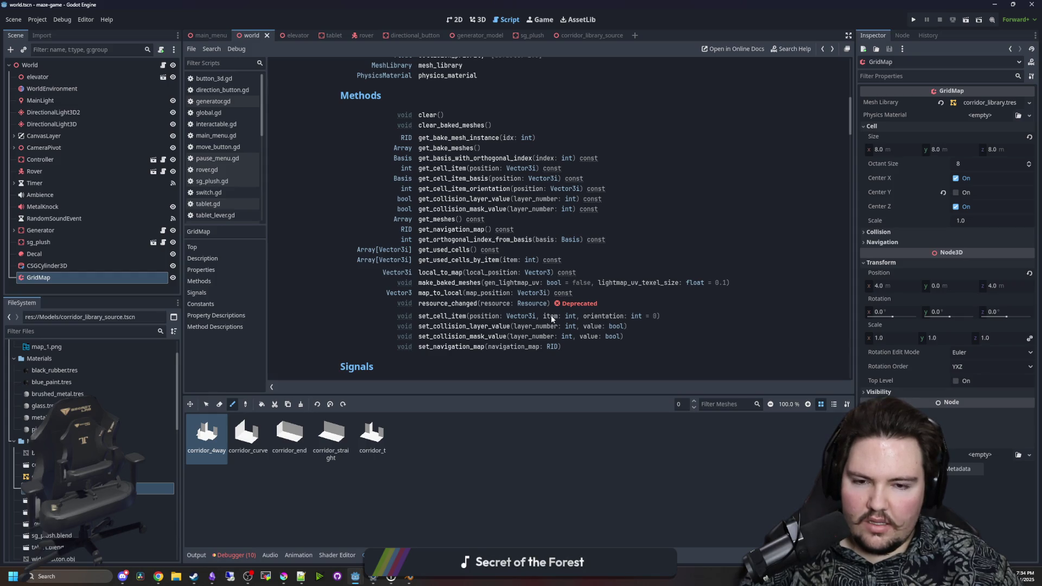
{"action": "scroll", "coordinate": [452, 314], "scroll_direction": "down", "scroll_amount": 3}
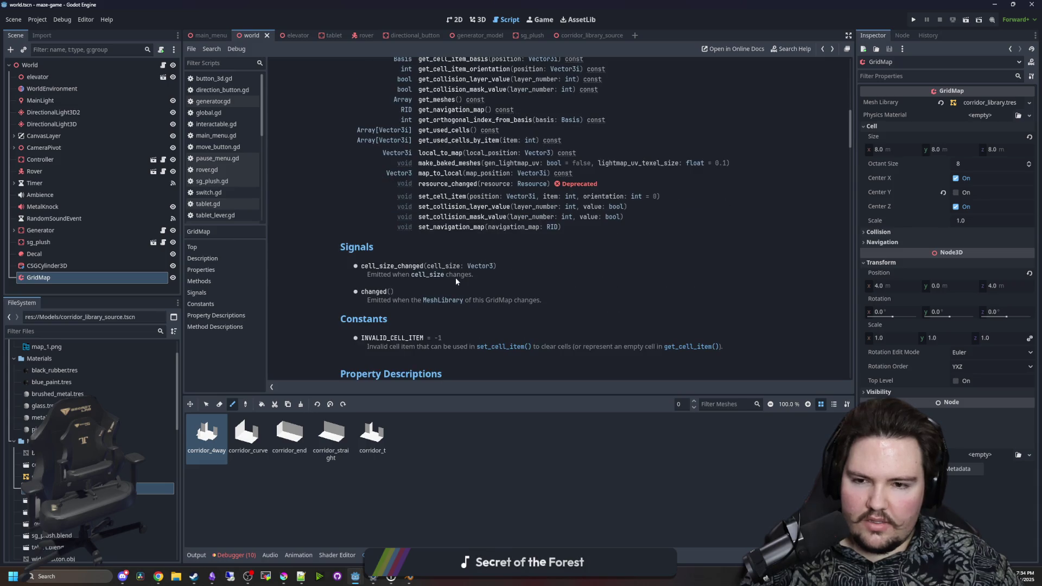
{"action": "left_click", "coordinate": [457, 199]}
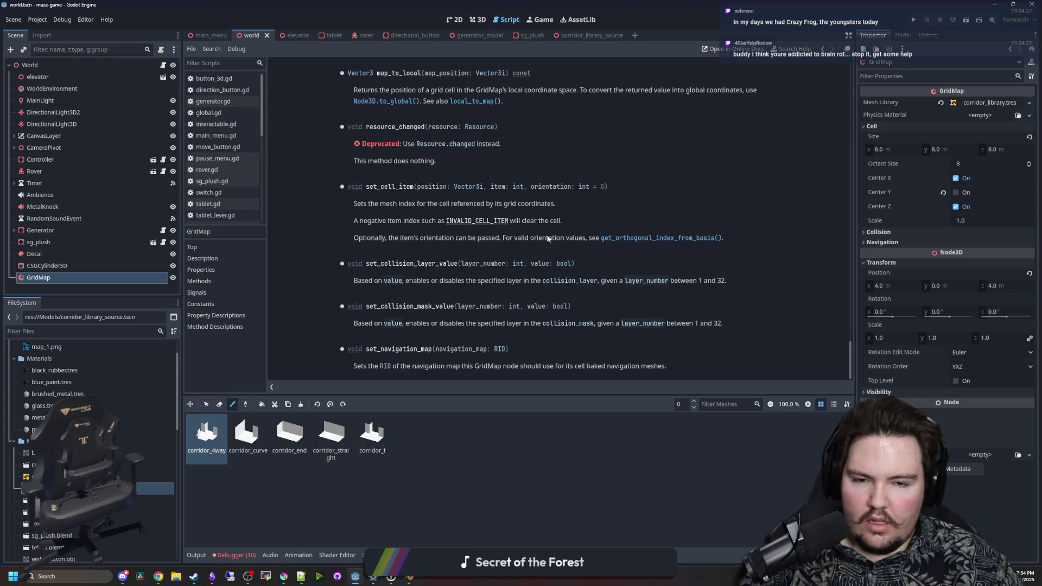
{"action": "left_click", "coordinate": [277, 437]}
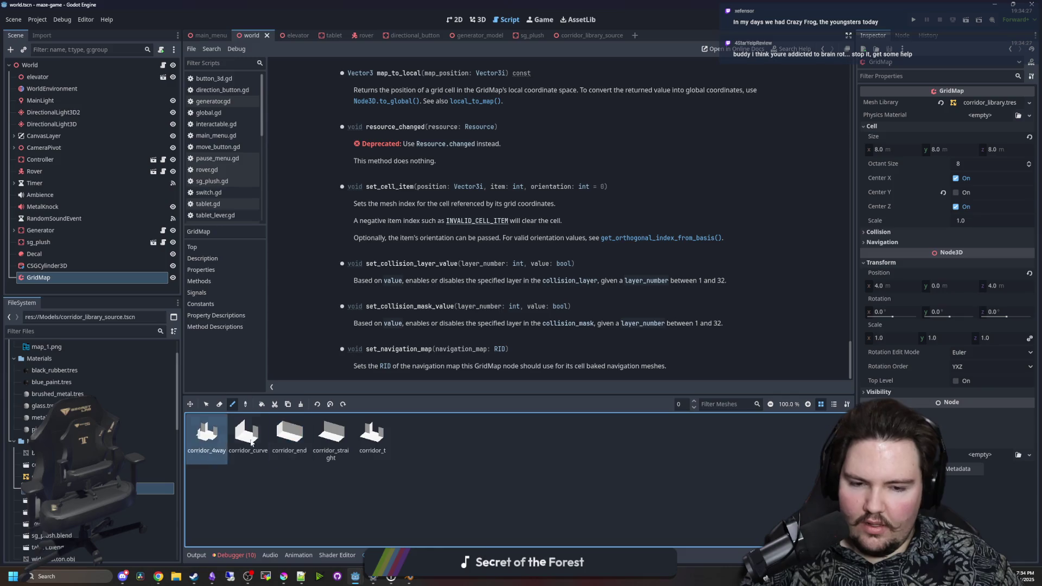
Toggle the mesh palette between list and thumbnail views, check GridMap Settings, then choose corridor_t
{"action": "left_click", "coordinate": [833, 405]}
{"action": "left_click", "coordinate": [822, 405]}
{"action": "left_click", "coordinate": [833, 404]}
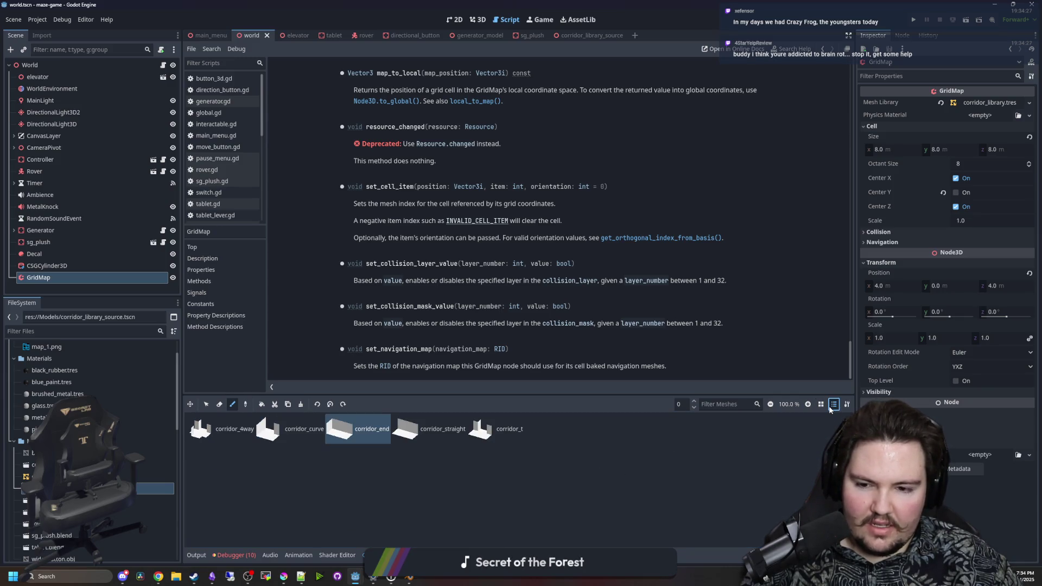
{"action": "left_click", "coordinate": [821, 404]}
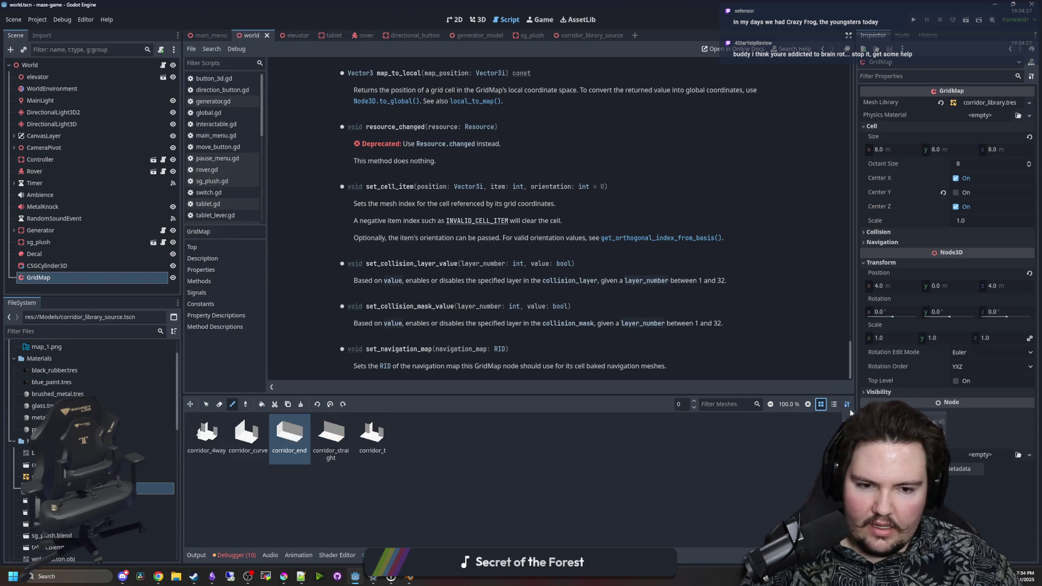
{"action": "left_click", "coordinate": [847, 404]}
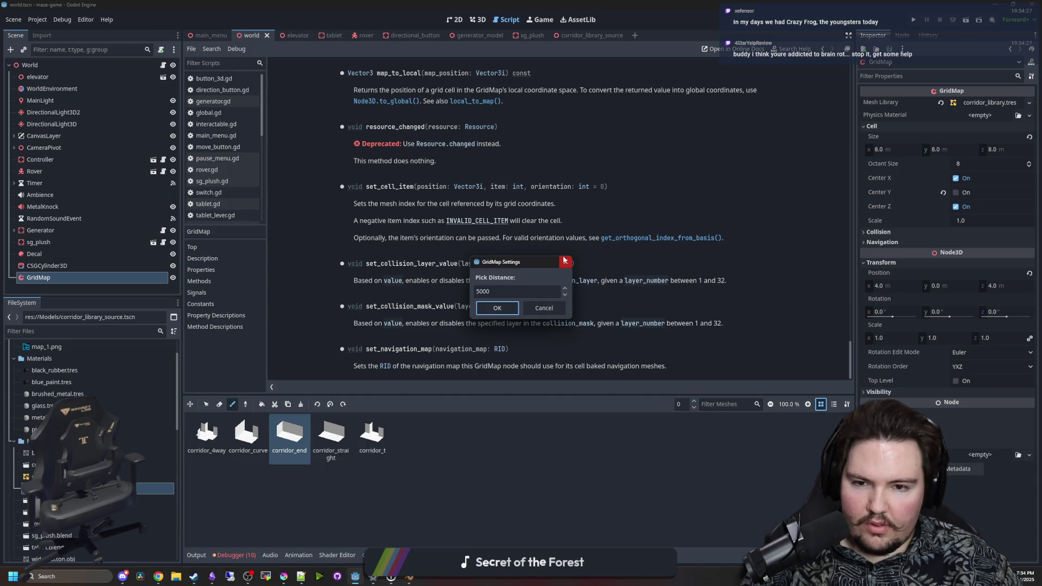
{"action": "left_click", "coordinate": [563, 260]}
{"action": "left_click", "coordinate": [202, 435]}
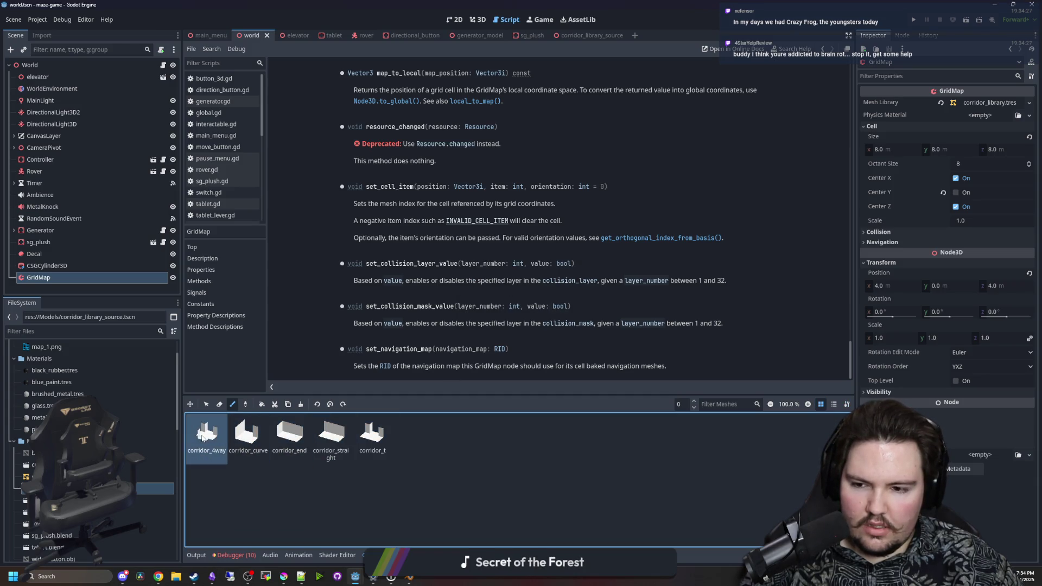
{"action": "left_click", "coordinate": [372, 435]}
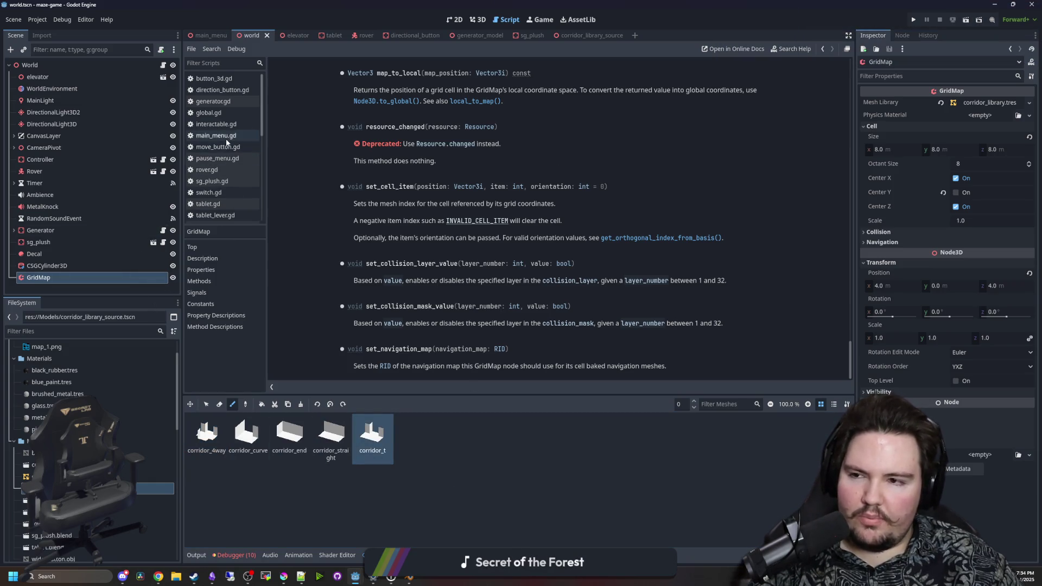
In world.gd, add 'var index = 0' as the first line inside the for pos loop
{"action": "left_click", "coordinate": [163, 65]}
{"action": "scroll", "coordinate": [419, 180], "scroll_direction": "down", "scroll_amount": 5}
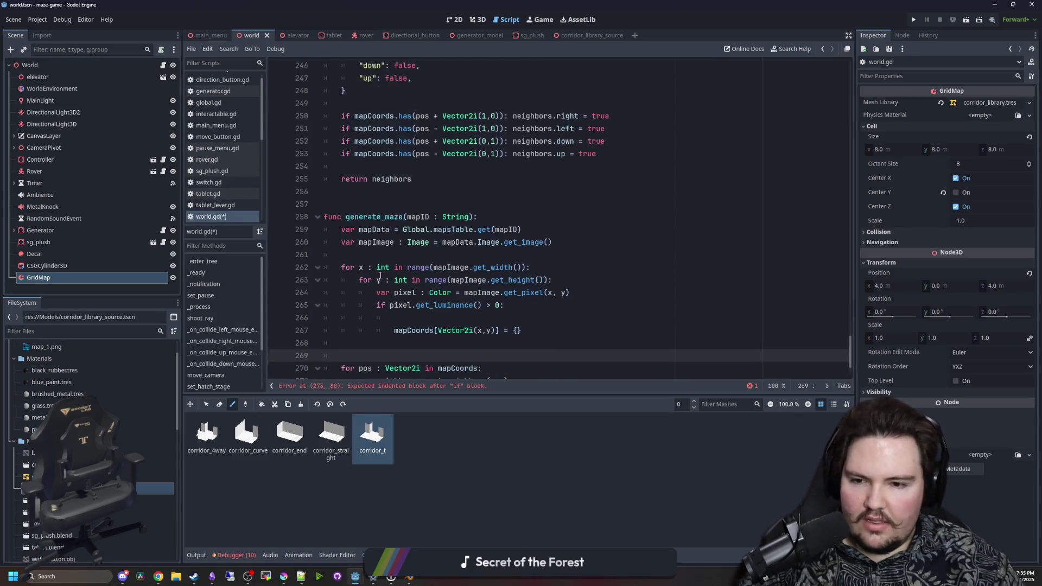
{"action": "left_click", "coordinate": [439, 387]}
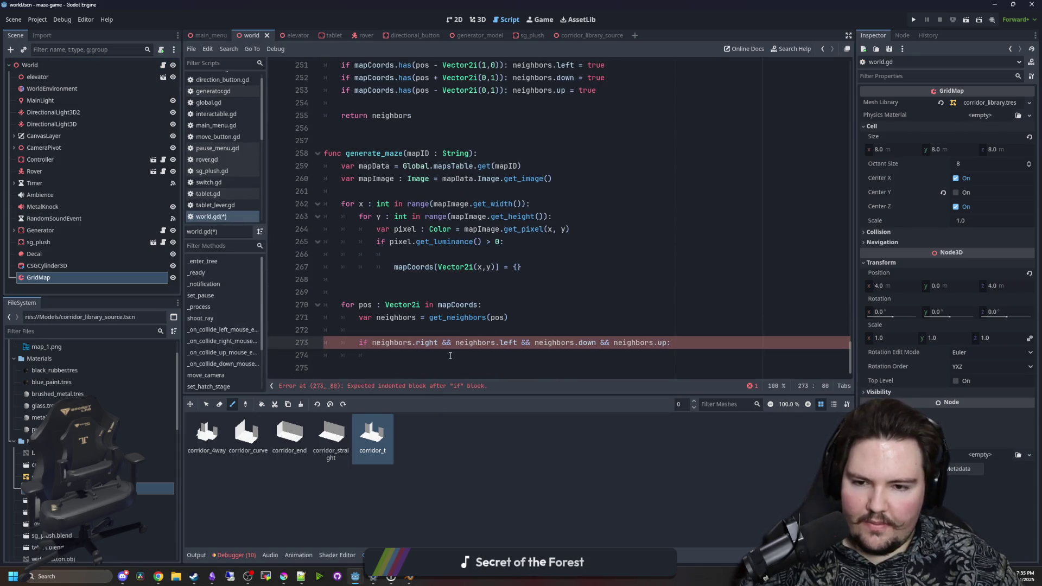
{"action": "left_click", "coordinate": [450, 356]}
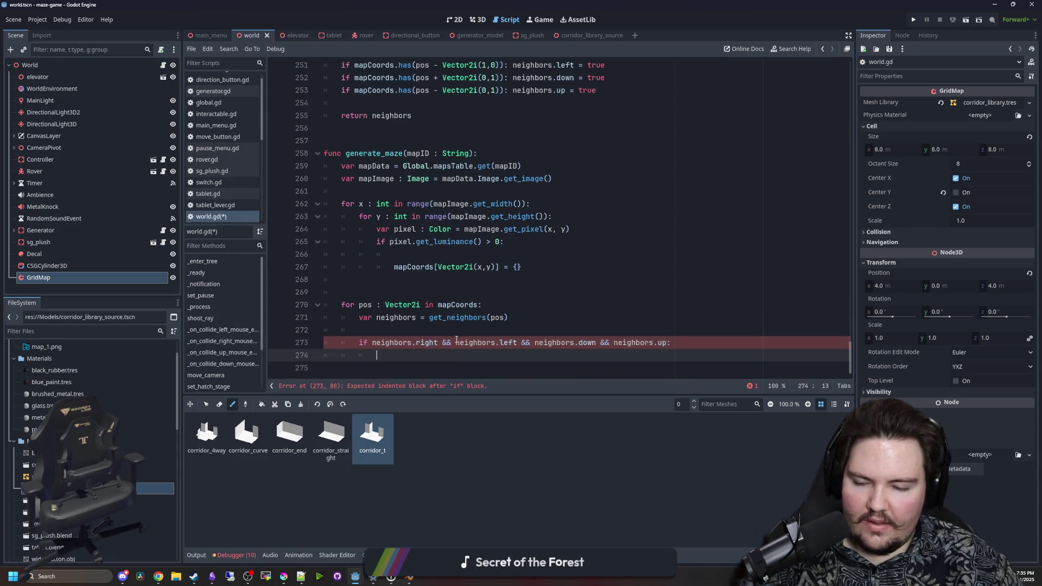
{"action": "left_click", "coordinate": [416, 331]}
{"action": "left_click", "coordinate": [359, 298]}
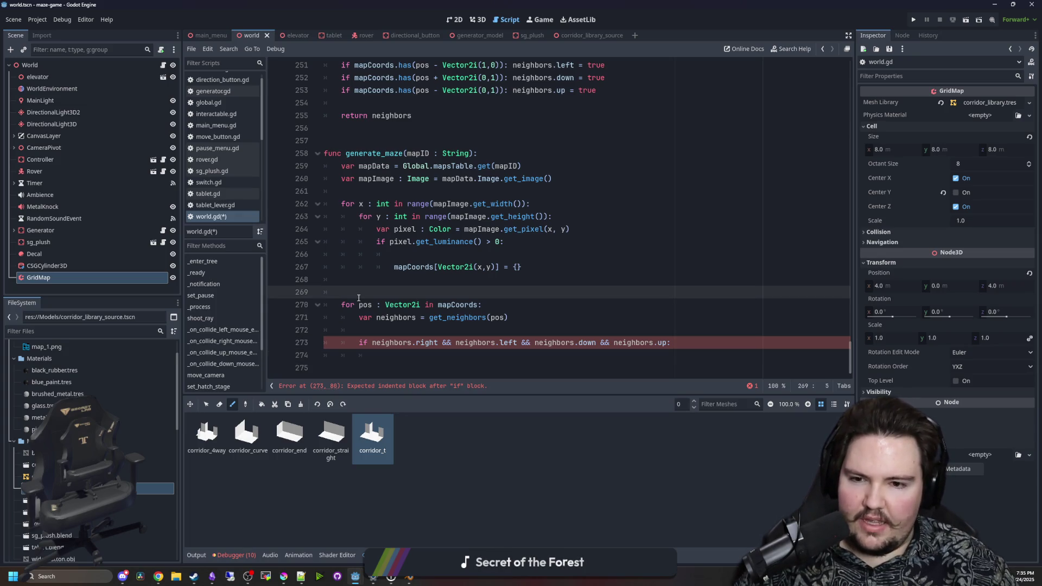
{"action": "key", "text": "Return"}
{"action": "key", "text": "Return"}
{"action": "key", "text": "Up"}
{"action": "key", "text": "BackSpace"}
{"action": "key", "text": "BackSpace"}
{"action": "key", "text": "BackSpace"}
{"action": "left_click", "coordinate": [508, 304]}
{"action": "key", "text": "Return"}
{"action": "type", "text": "var index = "}
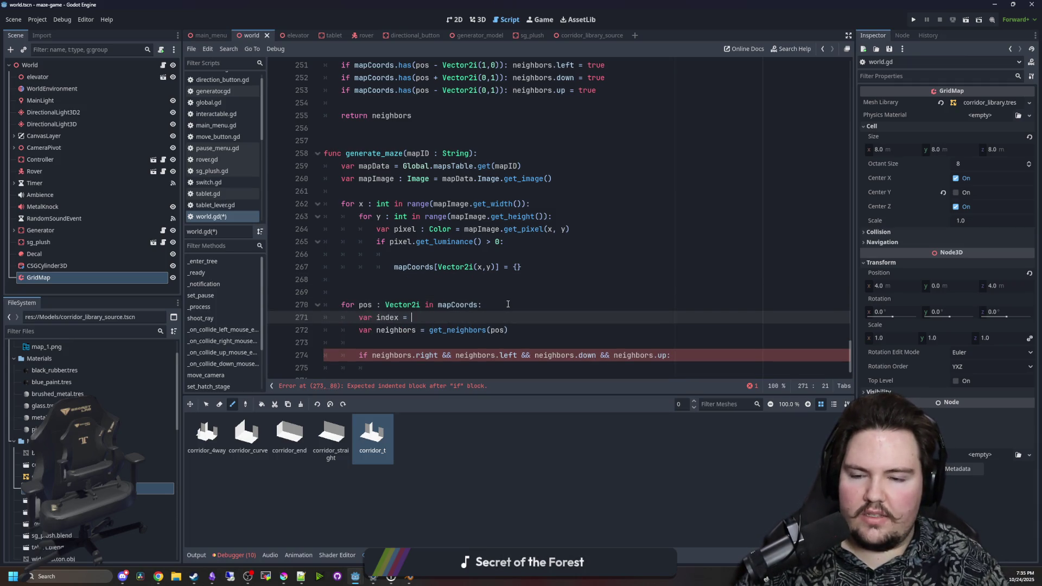
{"action": "type", "text": "0"}
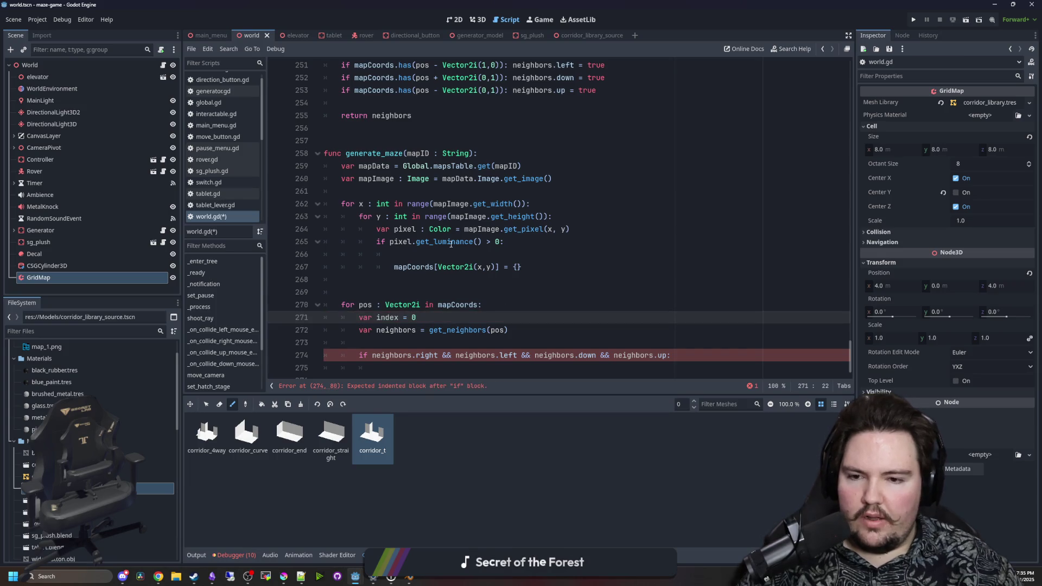
Add 'index = 0' inside the four-neighbour if block and start an elif on line 276
{"action": "scroll", "coordinate": [525, 251], "scroll_direction": "down", "scroll_amount": 1}
{"action": "left_click", "coordinate": [441, 360]}
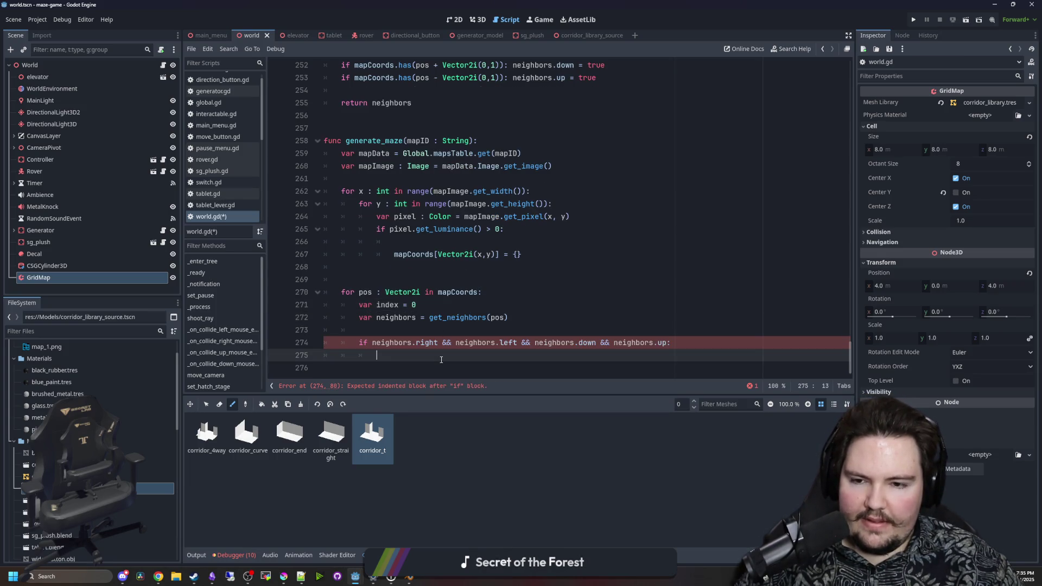
{"action": "type", "text": "index = 0"}
{"action": "key", "text": "Return"}
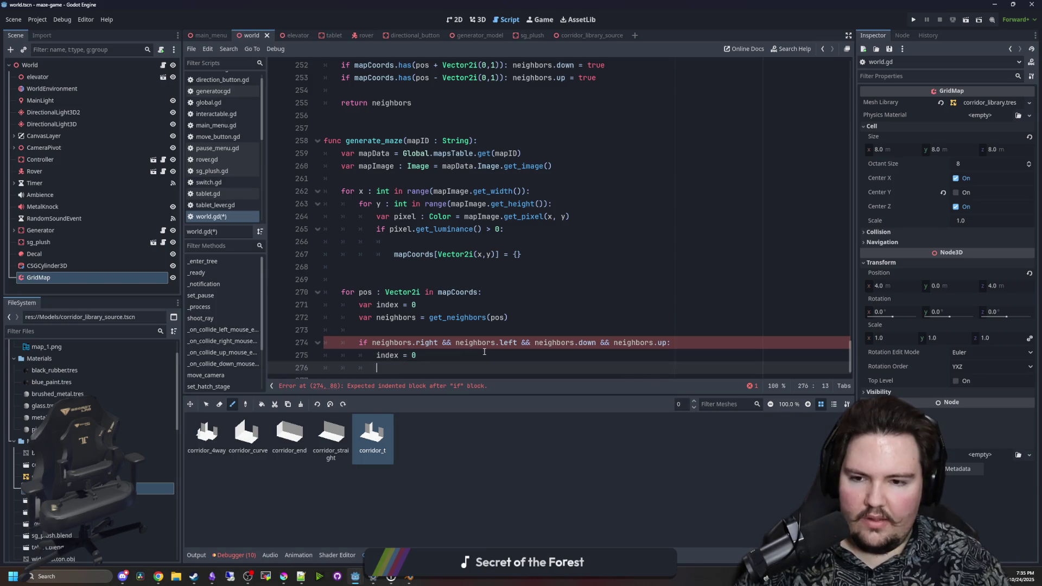
{"action": "type", "text": "elif"}
{"action": "scroll", "coordinate": [432, 359], "scroll_direction": "down", "scroll_amount": 1}
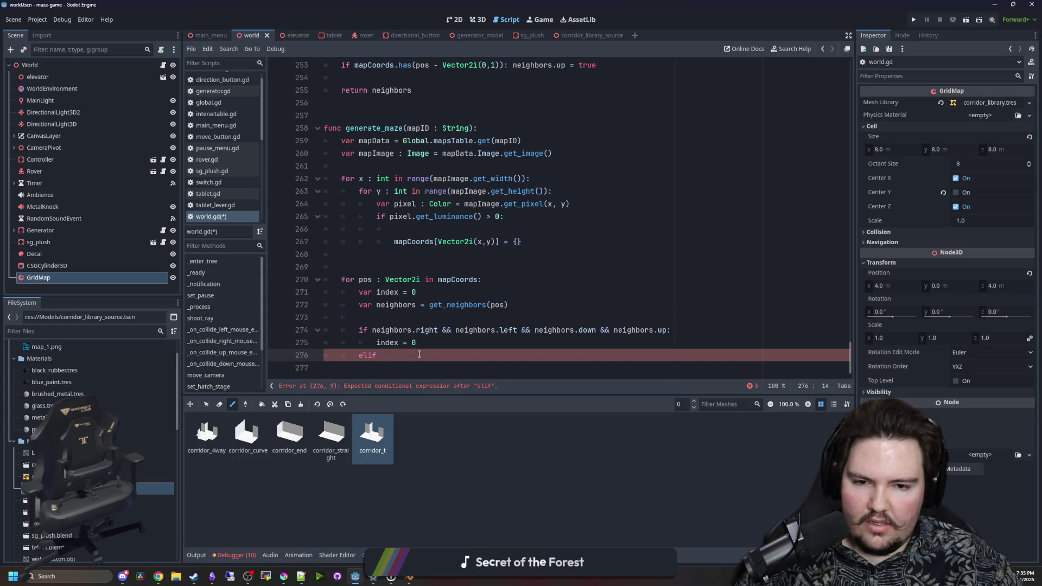
{"action": "mouse_move", "coordinate": [438, 329]}
{"action": "left_mouse_down"}
{"action": "mouse_move", "coordinate": [372, 329]}
{"action": "mouse_move", "coordinate": [380, 336]}
{"action": "left_mouse_up"}
{"action": "left_click", "coordinate": [393, 355]}
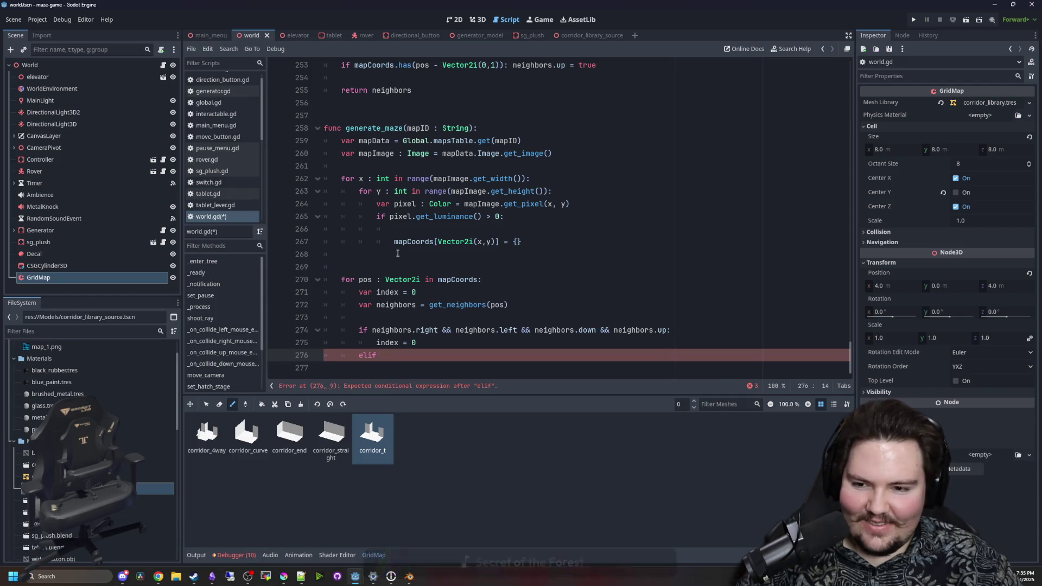
{"action": "left_click", "coordinate": [456, 22]}
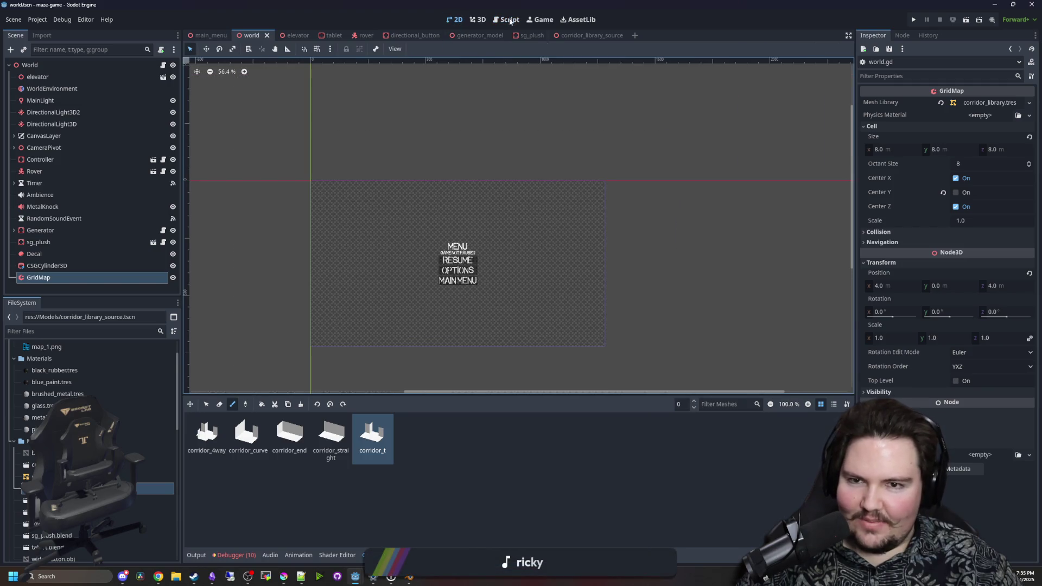
{"action": "left_click", "coordinate": [471, 20]}
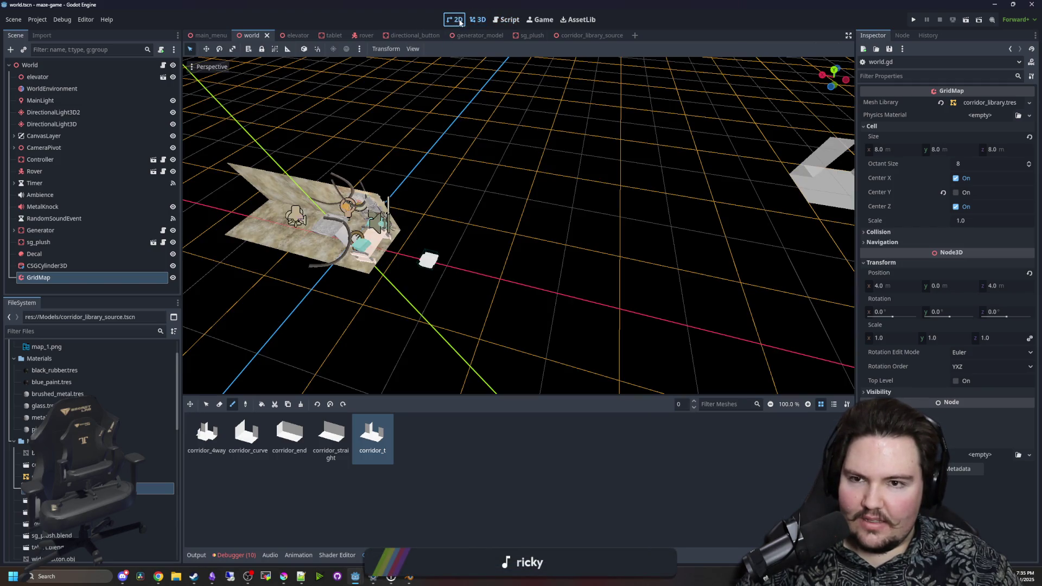
{"action": "left_click", "coordinate": [453, 21]}
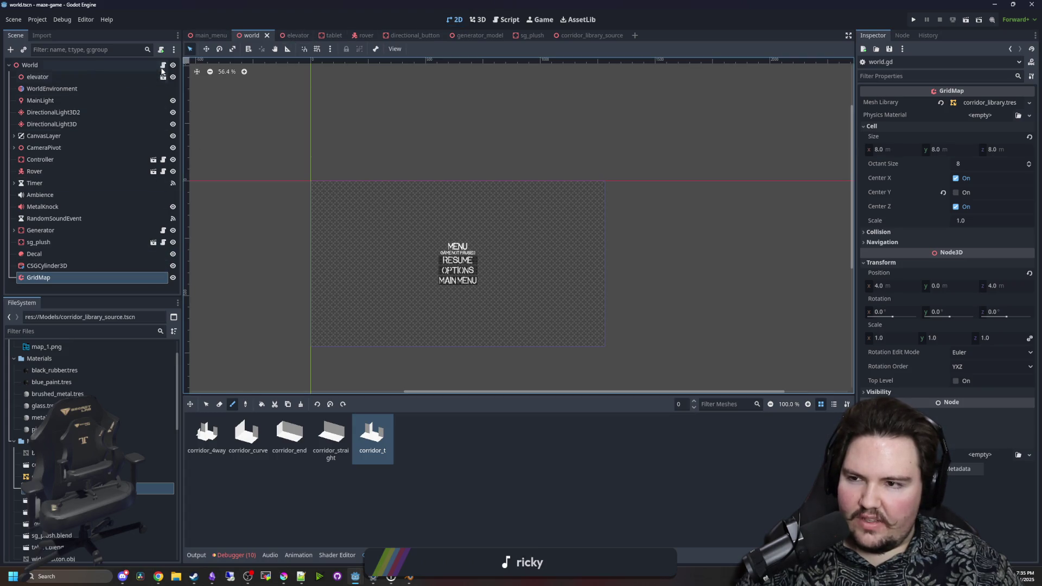
{"action": "key", "text": "ctrl+F3"}
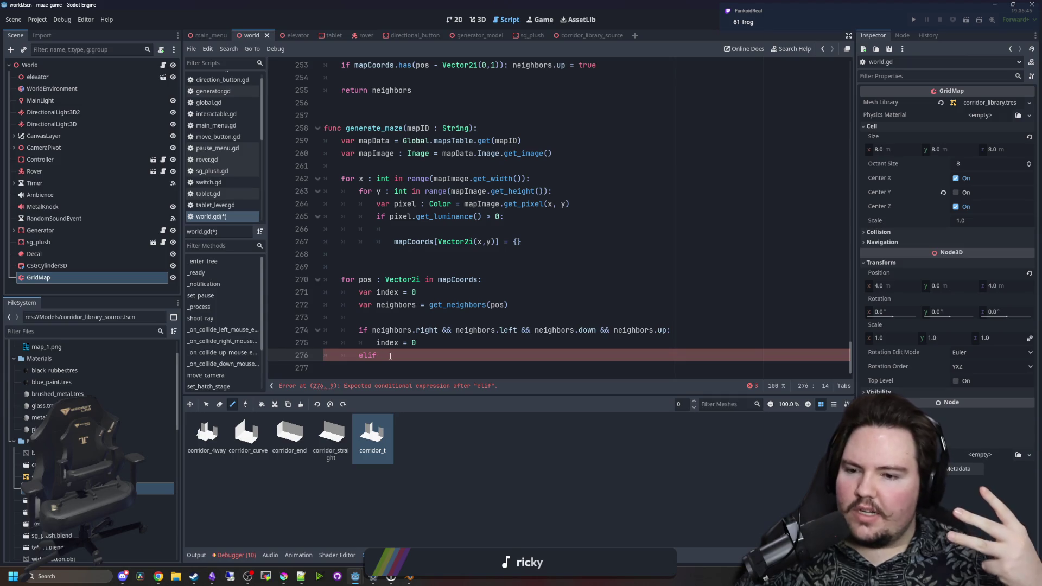
Bring Krita forward, maximise it, zoom in and paint four orange marker pixels
{"action": "mouse_move", "coordinate": [283, 576]}
{"action": "left_click", "coordinate": [283, 535]}
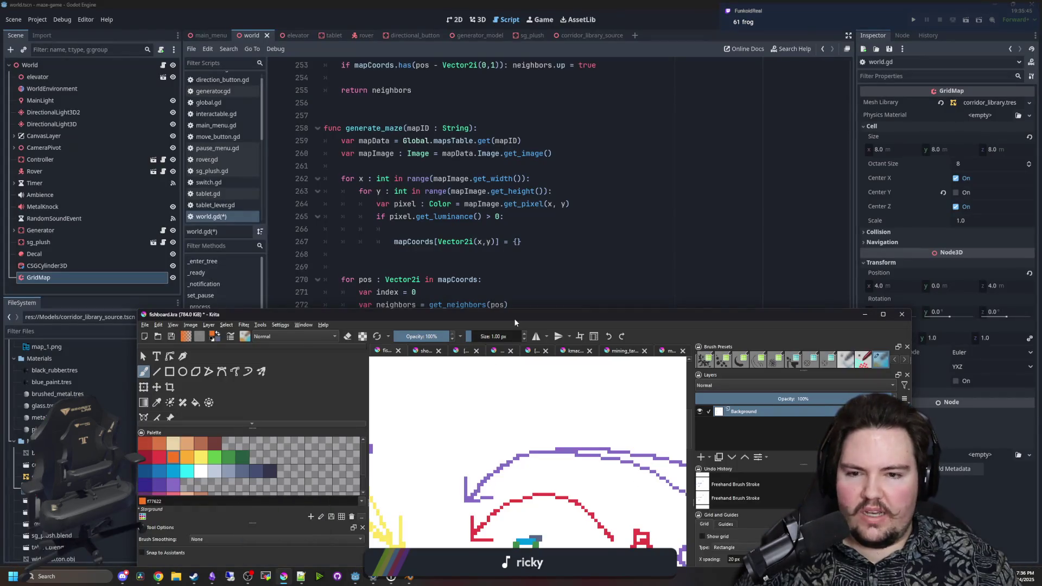
{"action": "double_click", "coordinate": [514, 318]}
{"action": "scroll", "coordinate": [514, 380], "scroll_direction": "down", "scroll_amount": 5}
{"action": "scroll", "coordinate": [468, 343], "scroll_direction": "up", "scroll_amount": 8}
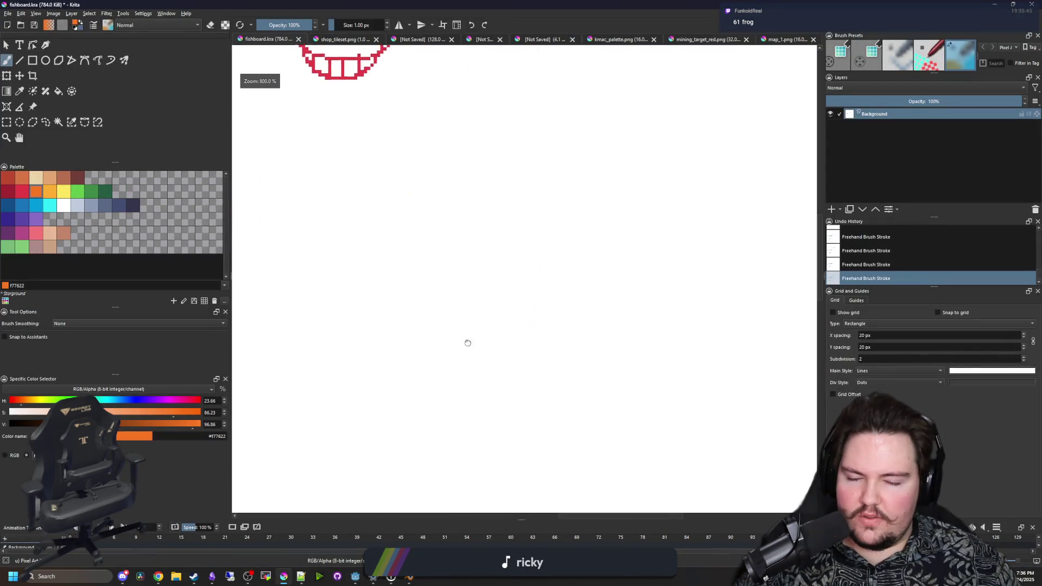
{"action": "scroll", "coordinate": [468, 343], "scroll_direction": "up", "scroll_amount": 3}
{"action": "left_click", "coordinate": [554, 322]}
{"action": "left_click", "coordinate": [489, 215]}
{"action": "left_click", "coordinate": [370, 306]}
{"action": "left_click", "coordinate": [488, 398]}
{"action": "scroll", "coordinate": [576, 329], "scroll_direction": "up", "scroll_amount": 1}
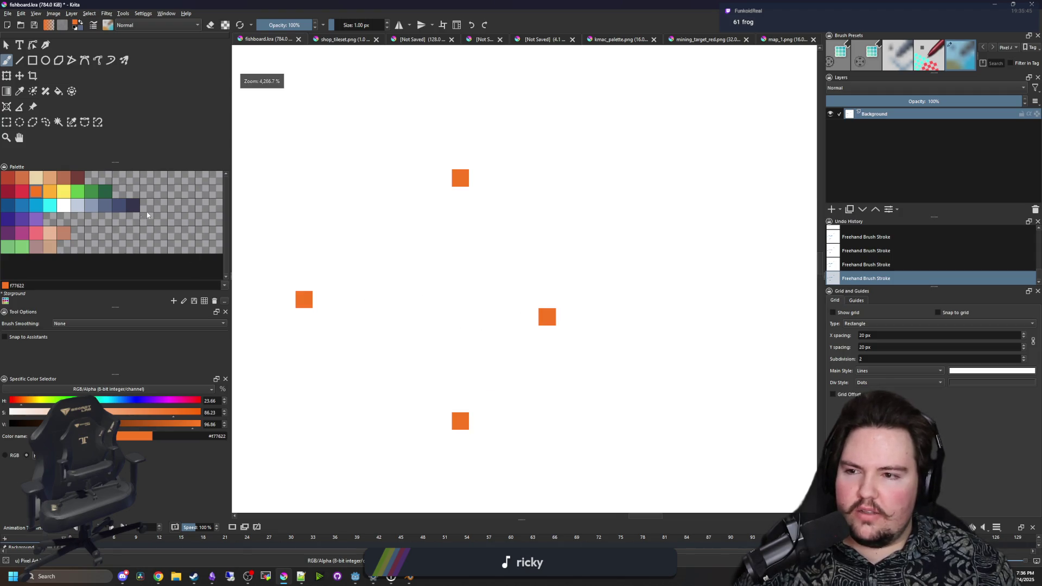
Pick blue #0099db and paint the left and bottom dots into corridor-shaped blocks
{"action": "left_click", "coordinate": [35, 207]}
{"action": "mouse_move", "coordinate": [304, 318]}
{"action": "left_mouse_down"}
{"action": "mouse_move", "coordinate": [320, 281]}
{"action": "mouse_move", "coordinate": [287, 299]}
{"action": "mouse_move", "coordinate": [280, 291]}
{"action": "left_mouse_up"}
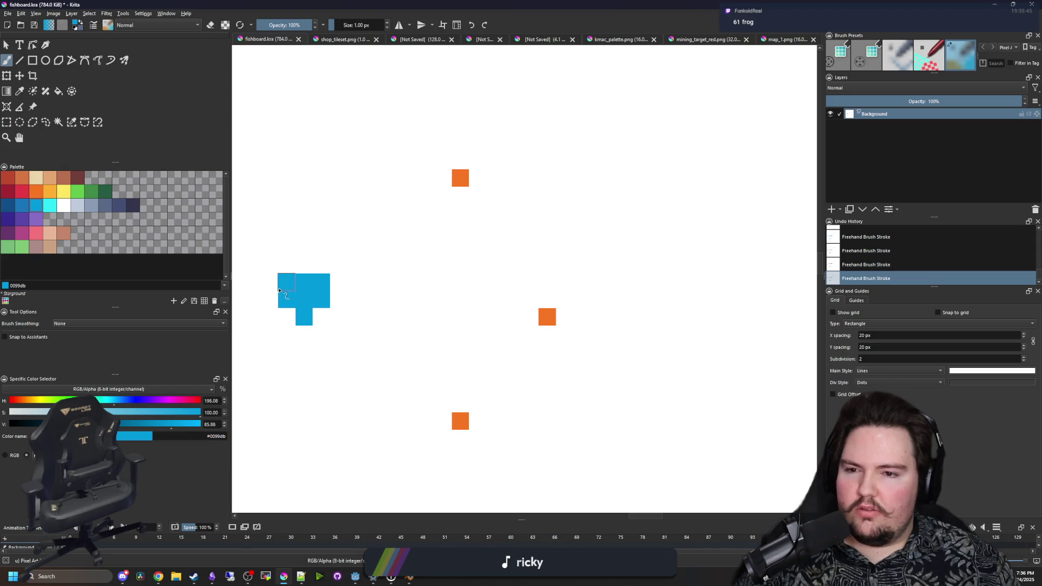
{"action": "mouse_move", "coordinate": [460, 438]}
{"action": "left_mouse_down"}
{"action": "mouse_move", "coordinate": [445, 421]}
{"action": "mouse_move", "coordinate": [426, 421]}
{"action": "left_mouse_up"}
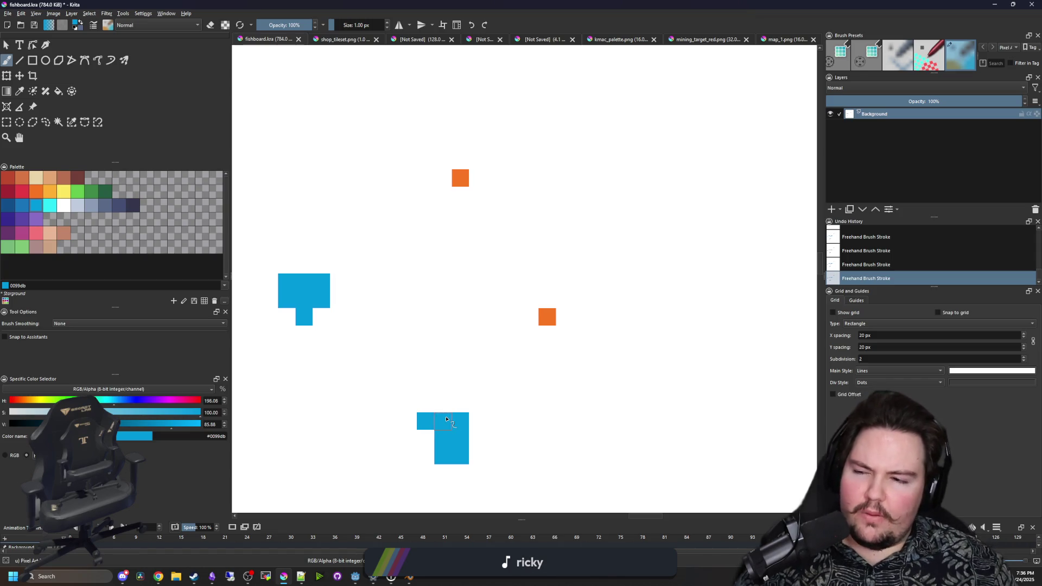
{"action": "scroll", "coordinate": [446, 420], "scroll_direction": "down", "scroll_amount": 3}
{"action": "scroll", "coordinate": [446, 420], "scroll_direction": "up", "scroll_amount": 2}
{"action": "left_click_drag", "start_coordinate": [491, 4], "coordinate": [538, 408]}
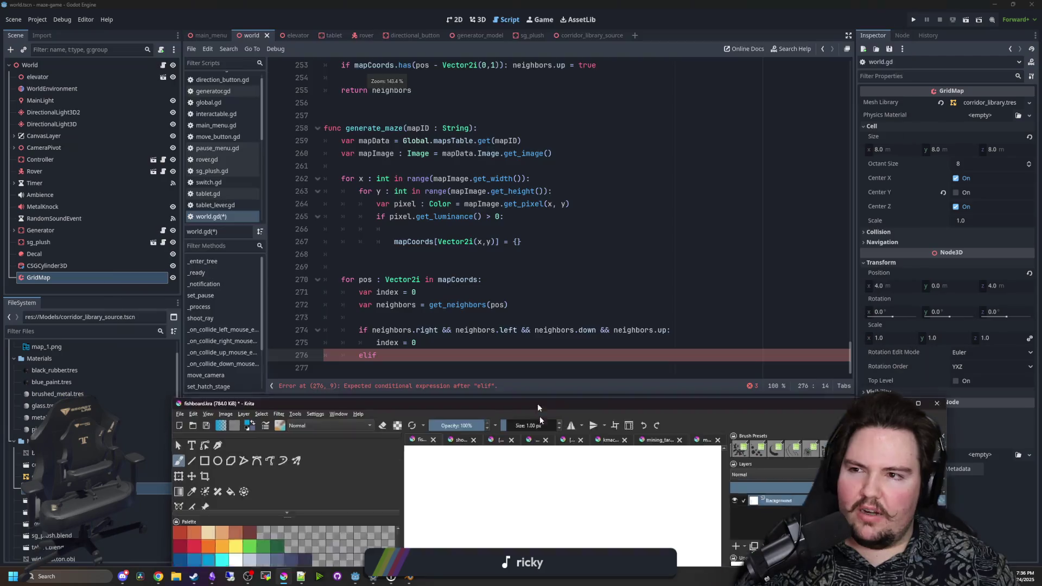
Bring Godot back over Krita and review the index = 0 and elif lines in world.gd
{"action": "left_click", "coordinate": [385, 355]}
{"action": "left_click_drag", "start_coordinate": [385, 355], "coordinate": [242, 326]}
{"action": "left_click", "coordinate": [388, 315]}
{"action": "left_click_drag", "start_coordinate": [407, 351], "coordinate": [325, 330]}
{"action": "left_click", "coordinate": [407, 313]}
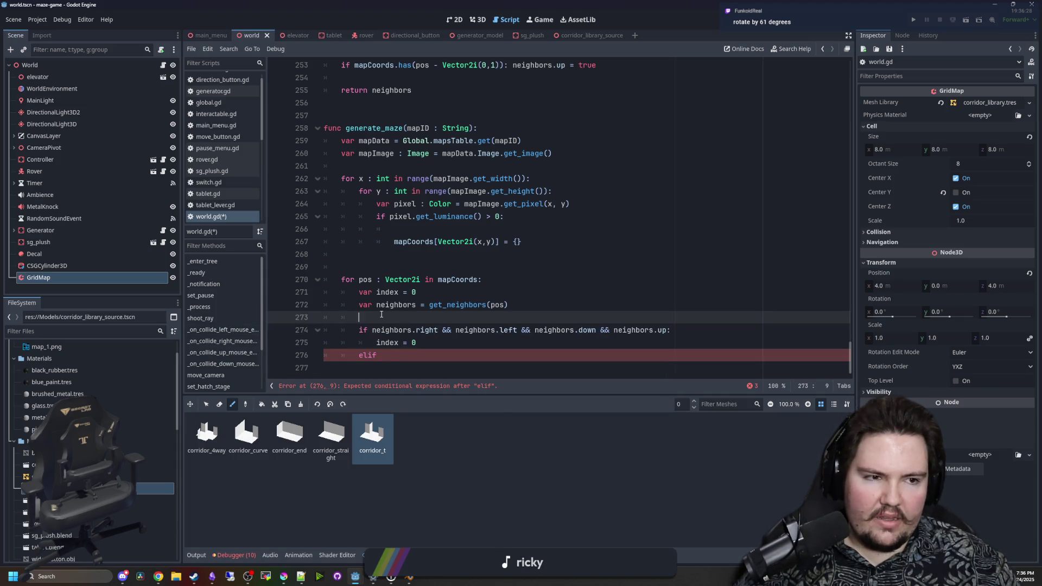
{"action": "key", "text": "alt+Tab"}
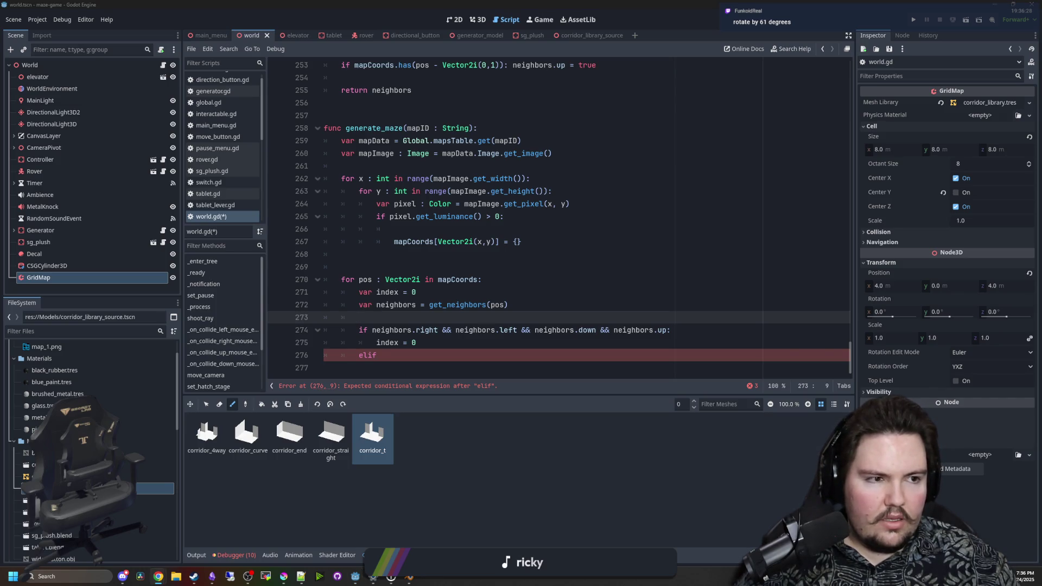
{"action": "left_click_drag", "start_coordinate": [381, 355], "coordinate": [324, 330]}
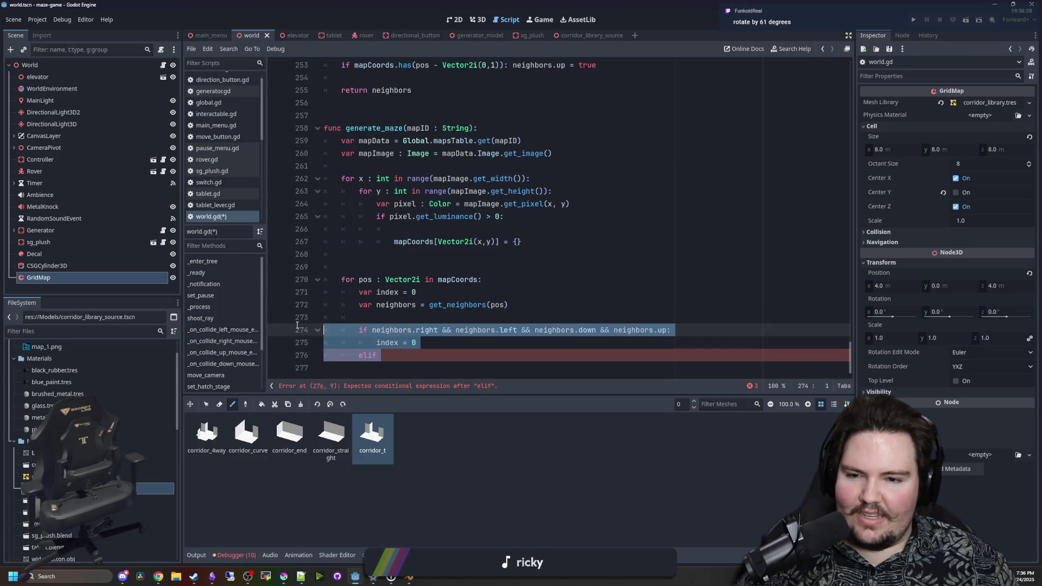
{"action": "left_click", "coordinate": [417, 343]}
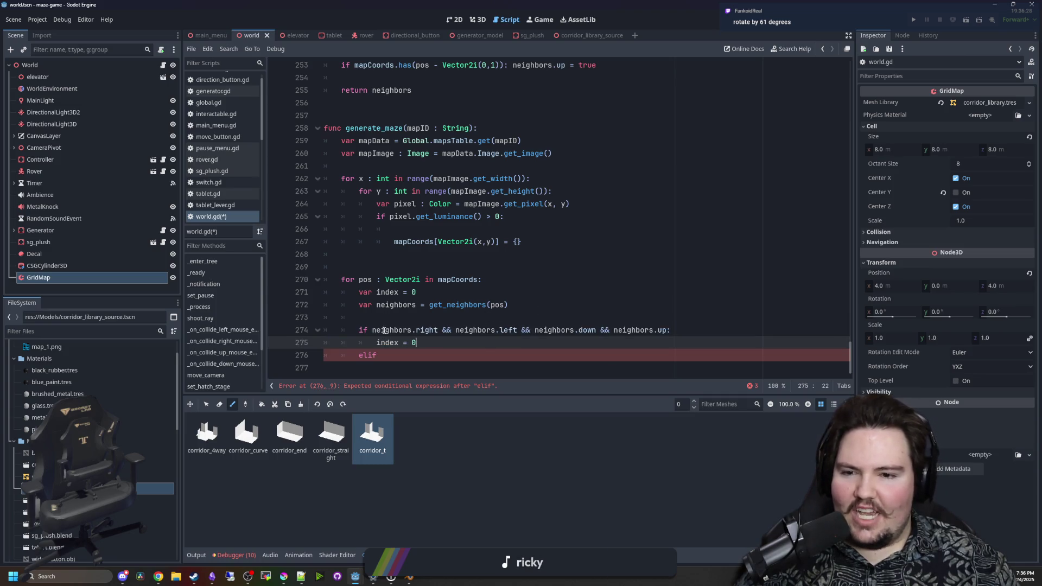
Append a colon to the four-neighbour if condition on line 274
{"action": "left_click", "coordinate": [669, 330]}
{"action": "type", "text": ":"}
{"action": "mouse_move", "coordinate": [671, 330]}
{"action": "left_mouse_down"}
{"action": "mouse_move", "coordinate": [365, 330]}
{"action": "mouse_move", "coordinate": [374, 330]}
{"action": "left_mouse_up"}
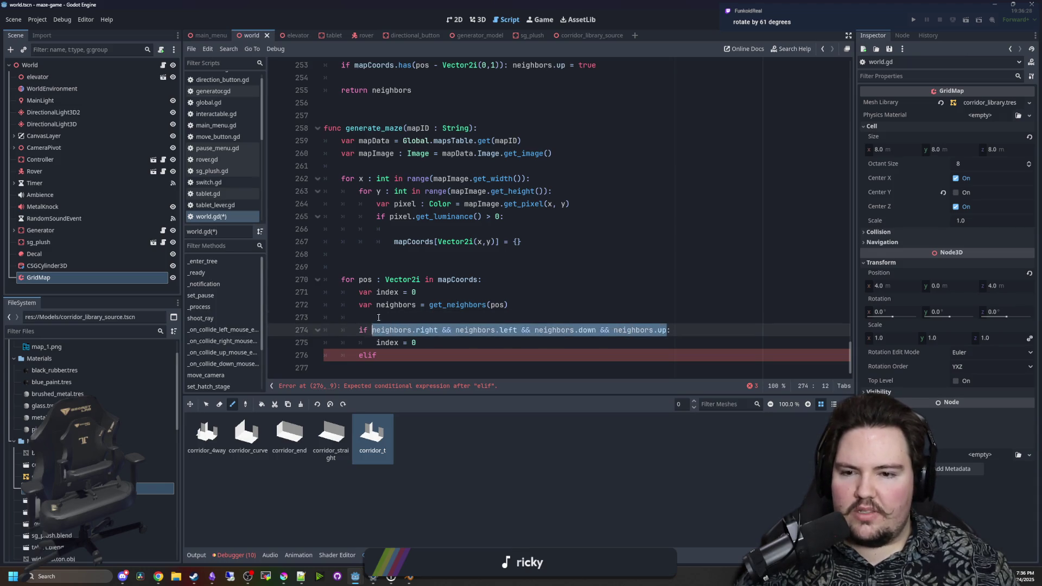
{"action": "left_click", "coordinate": [378, 317]}
{"action": "left_click_drag", "start_coordinate": [596, 330], "coordinate": [614, 330]}
{"action": "key", "text": "Up"}
{"action": "key", "text": "Up"}
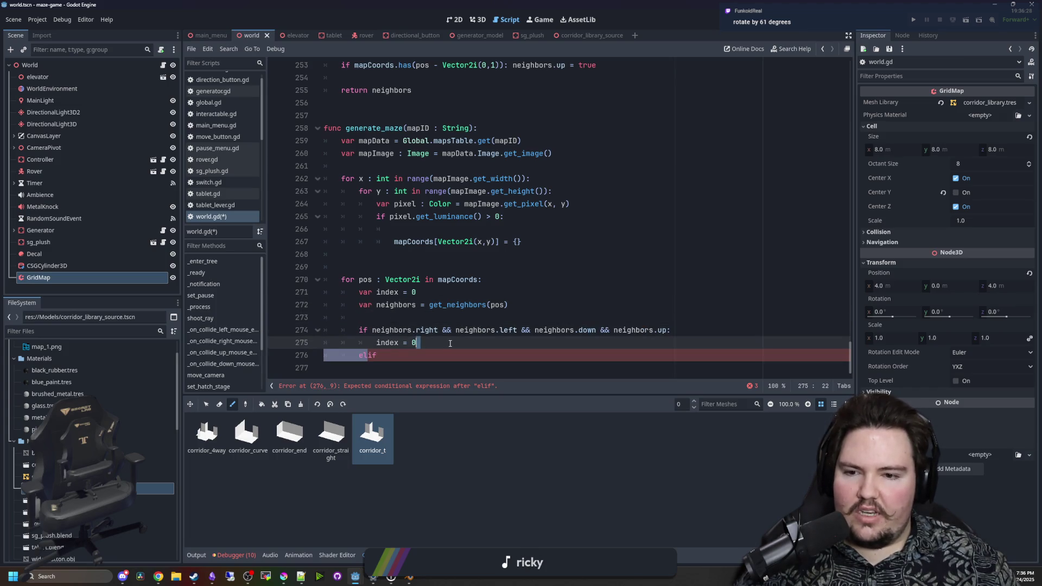
Review the line 274 neighbour condition and the elif, ending on blank line 269
{"action": "left_click", "coordinate": [410, 360]}
{"action": "left_click", "coordinate": [414, 321]}
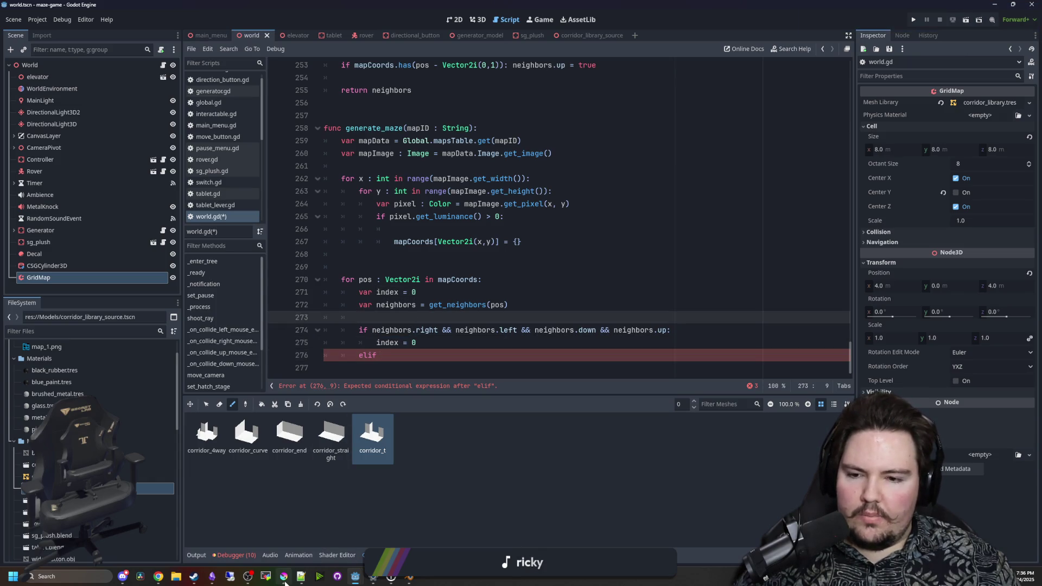
{"action": "left_click_drag", "start_coordinate": [371, 331], "coordinate": [671, 331]}
{"action": "left_click", "coordinate": [671, 331]}
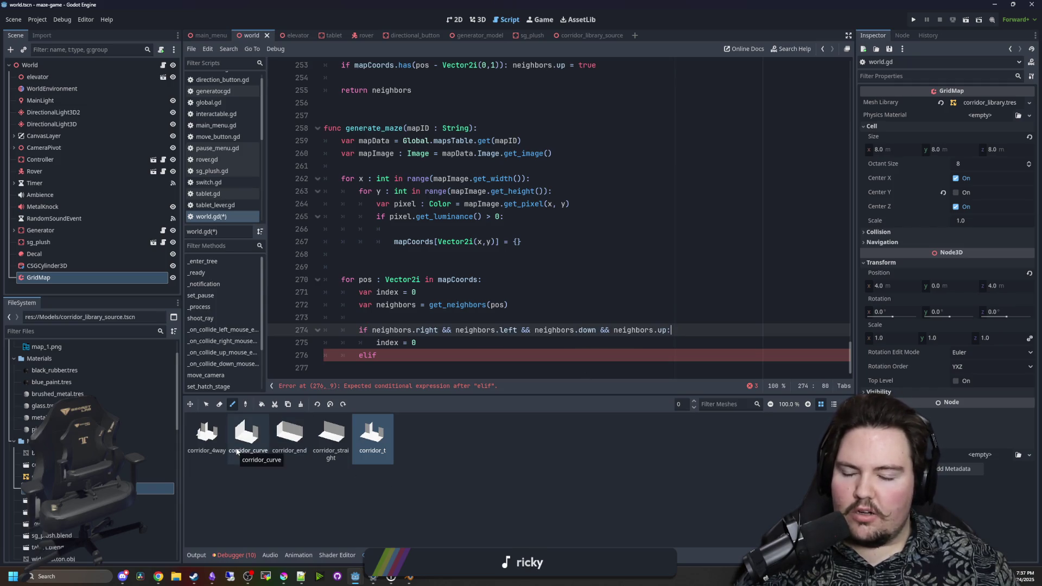
{"action": "left_click", "coordinate": [379, 319]}
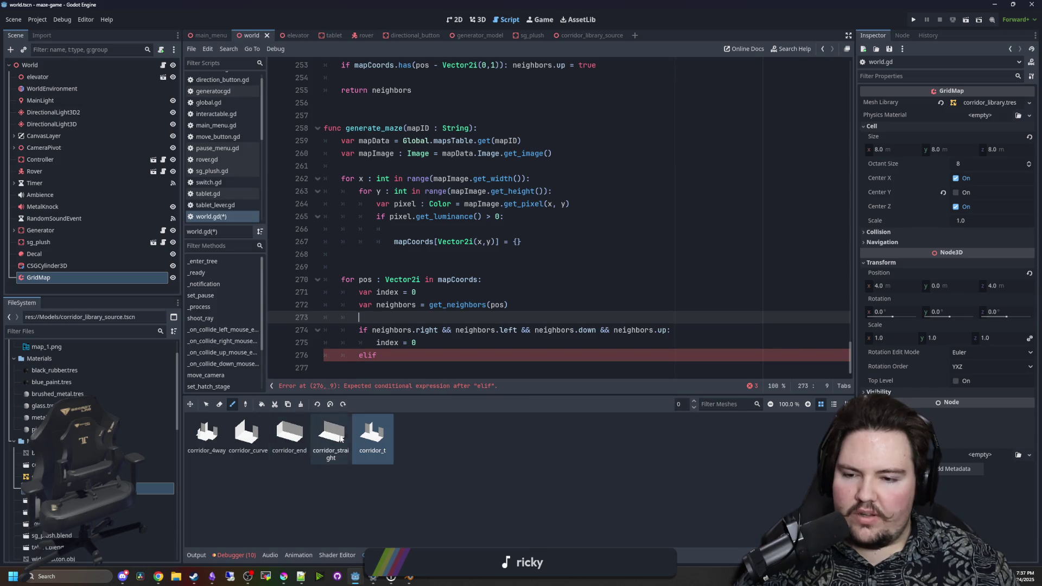
{"action": "left_click", "coordinate": [439, 329]}
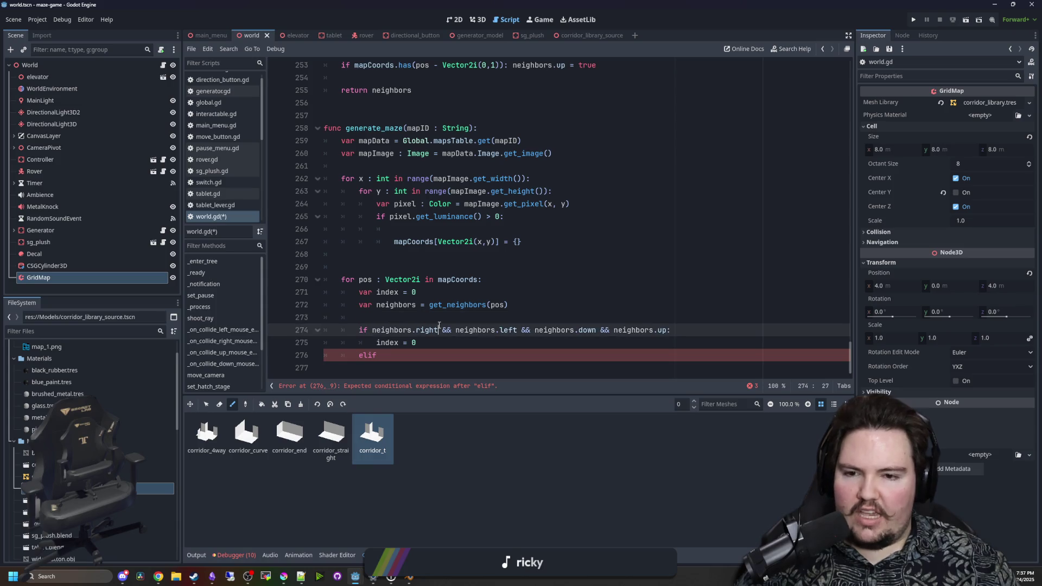
{"action": "left_click", "coordinate": [464, 315]}
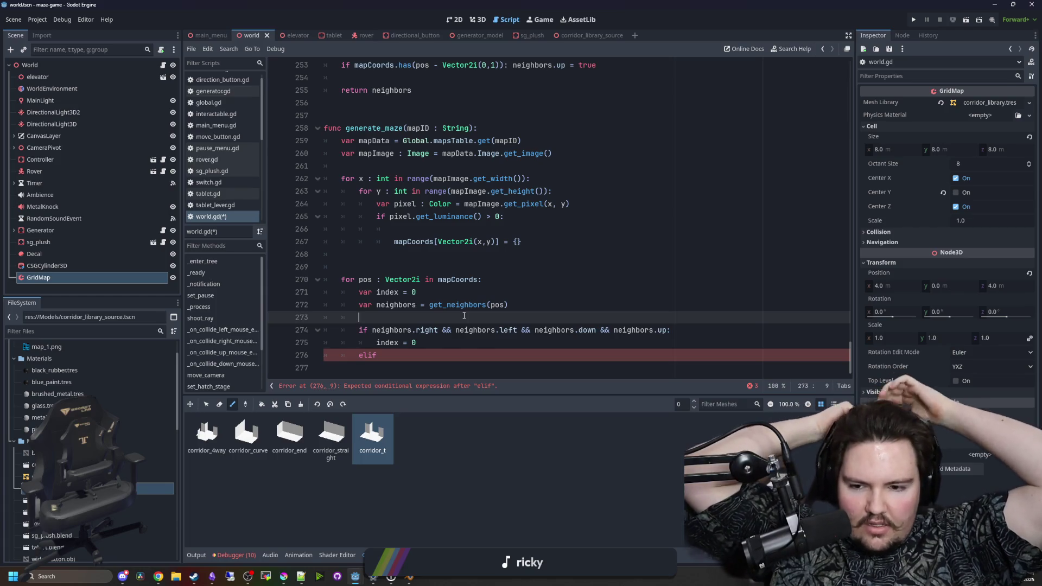
{"action": "left_click", "coordinate": [466, 267]}
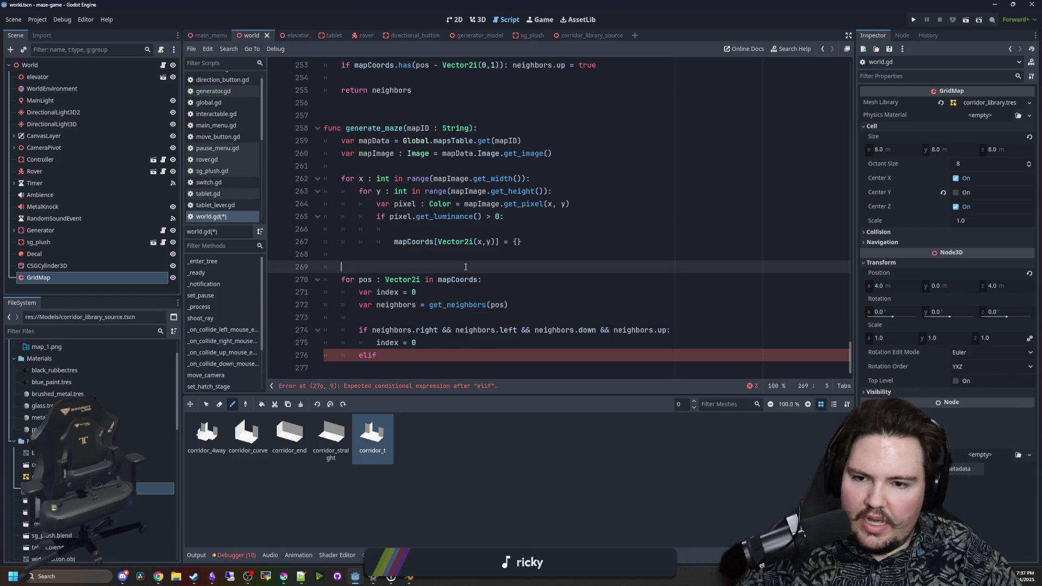